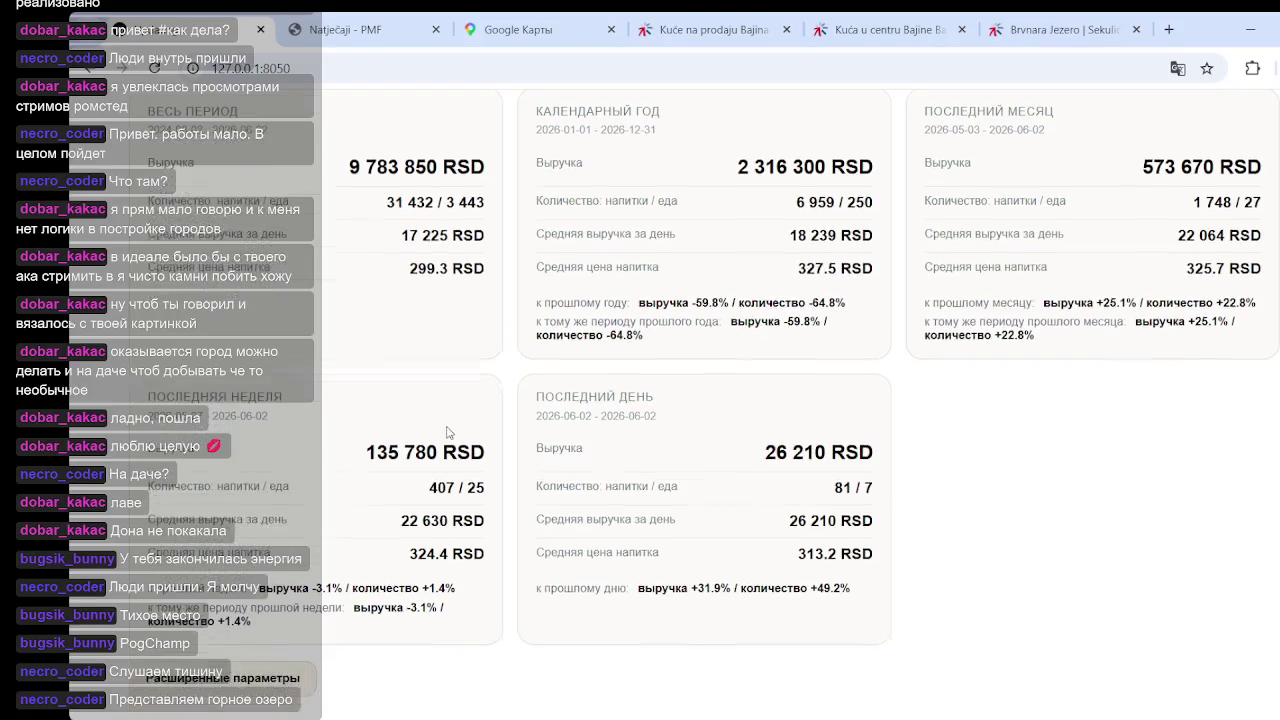
Scroll down to the 'Корреляция: погода и выбранные ряды' scatter showing r=0.81 (2025) and r=0.34 (2026)
{"action": "scroll", "coordinate": [314, 351], "scroll_direction": "down", "scroll_amount": 4}
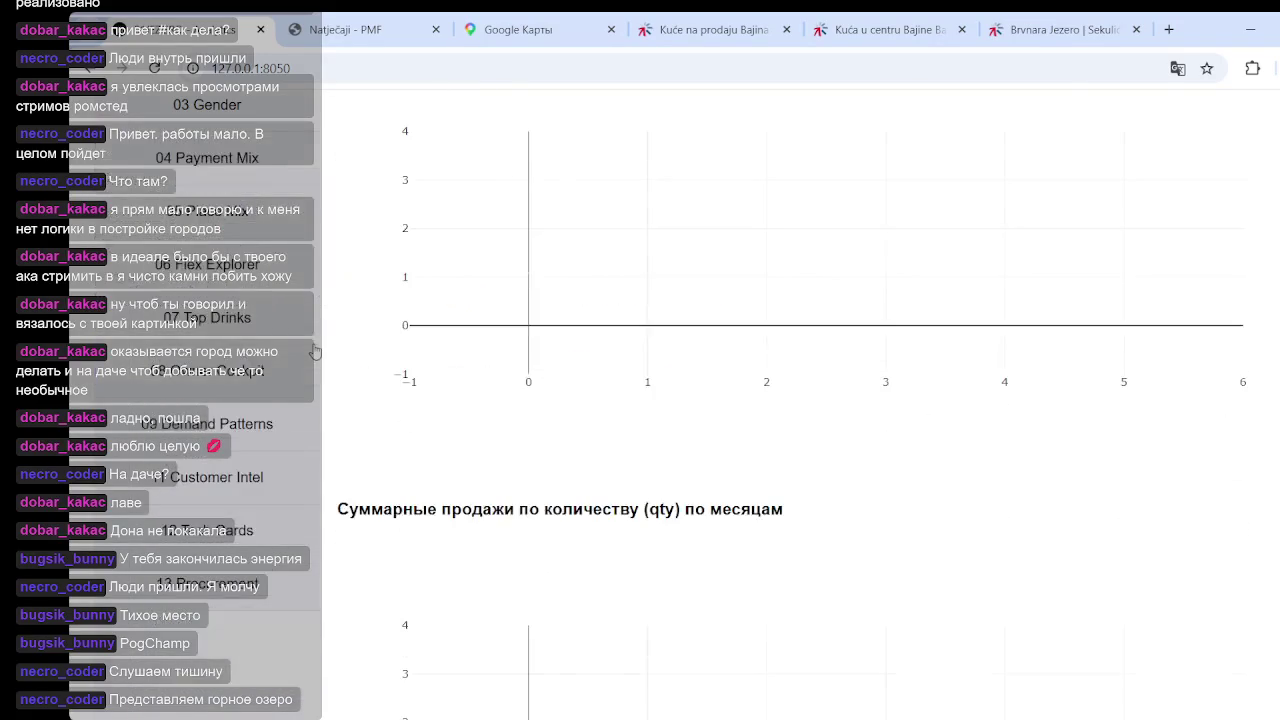
{"action": "scroll", "coordinate": [351, 371], "scroll_direction": "down", "scroll_amount": 4}
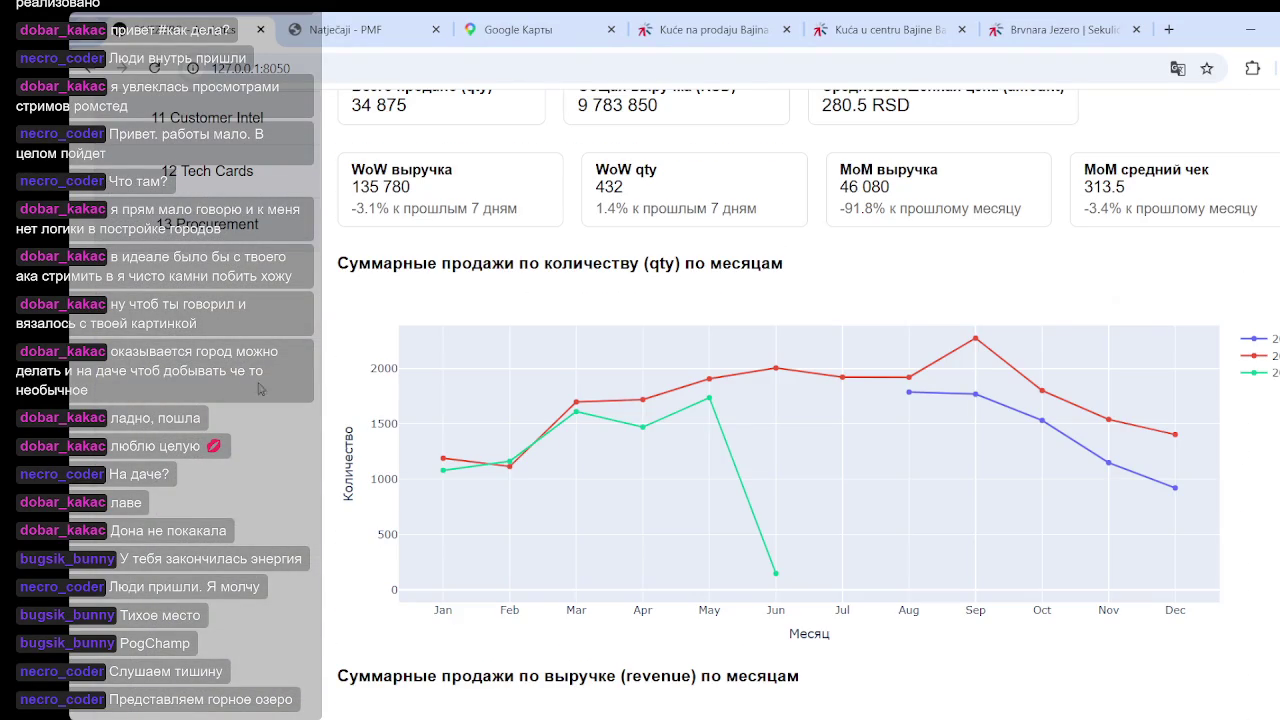
{"action": "scroll", "coordinate": [220, 316], "scroll_direction": "up", "scroll_amount": 2}
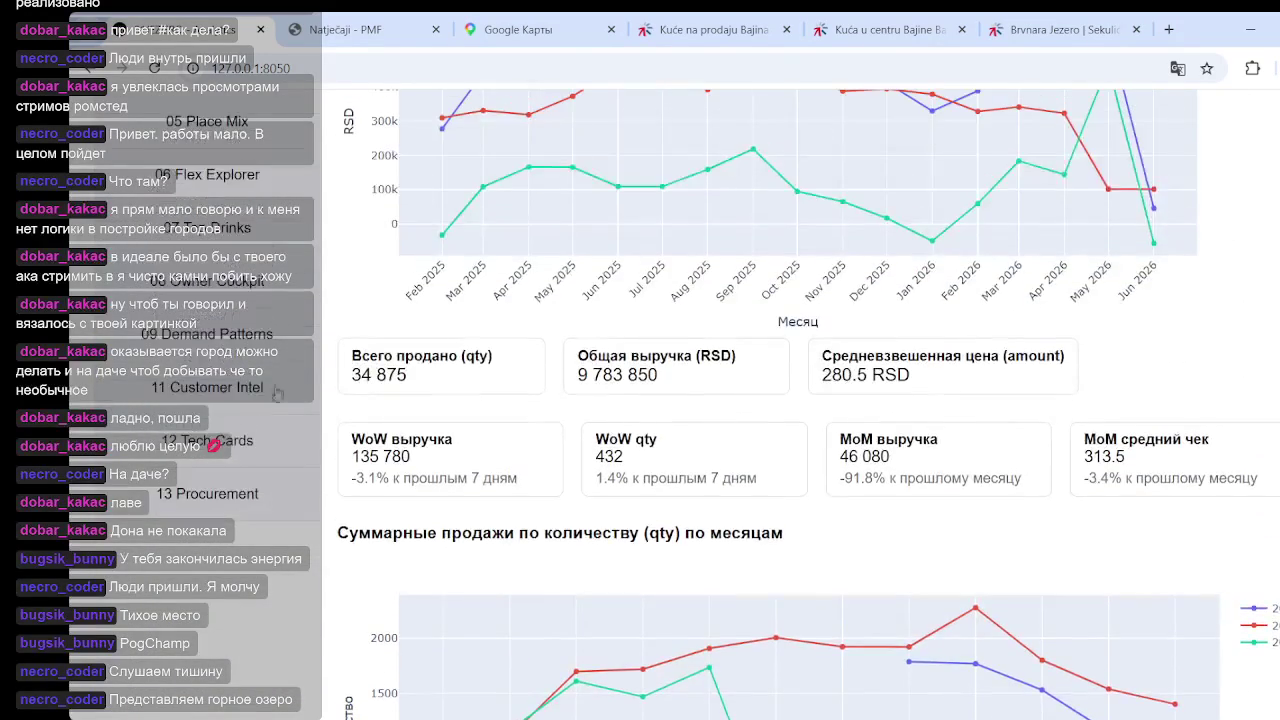
{"action": "scroll", "coordinate": [284, 405], "scroll_direction": "up", "scroll_amount": 6}
{"action": "scroll", "coordinate": [252, 462], "scroll_direction": "down", "scroll_amount": 2}
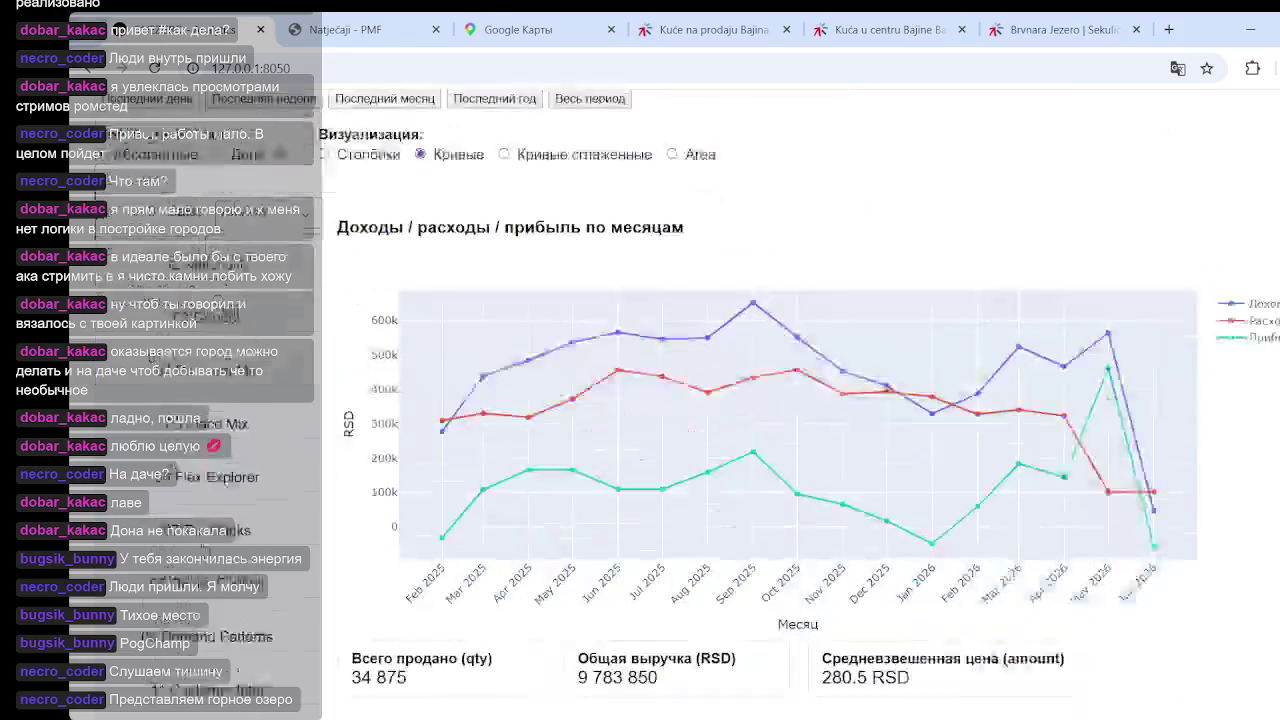
{"action": "left_click", "coordinate": [237, 444]}
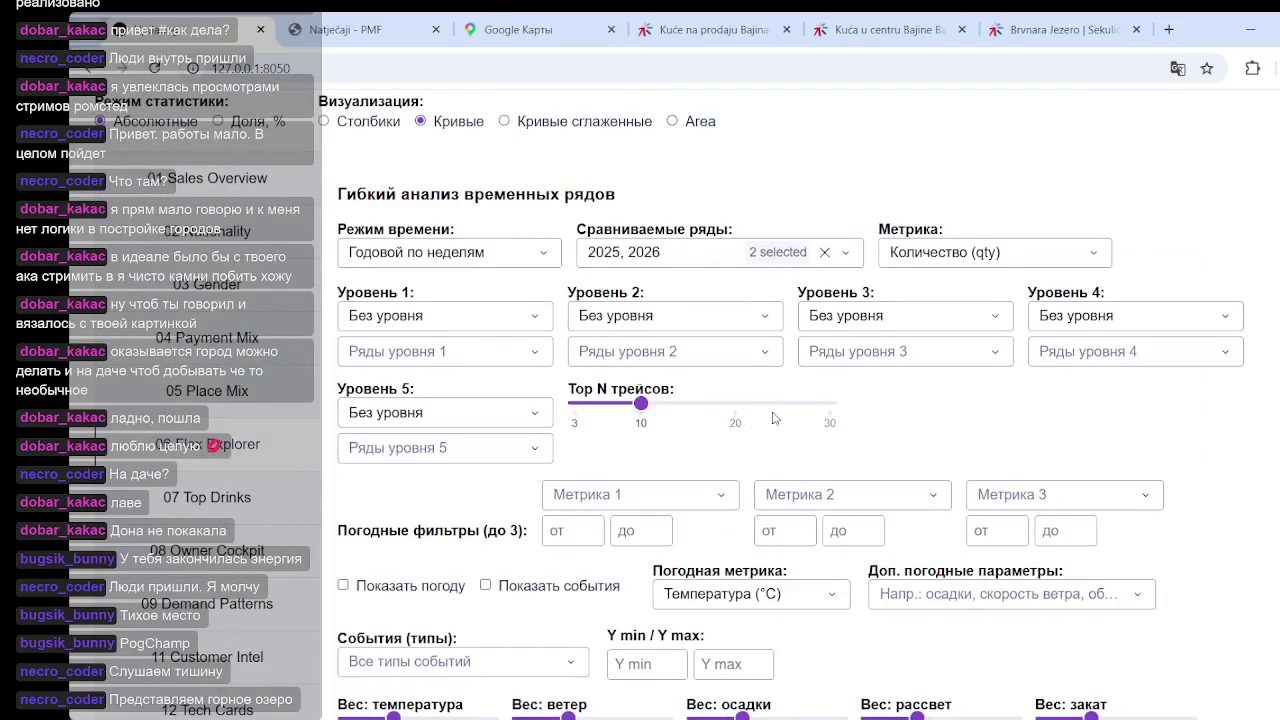
{"action": "scroll", "coordinate": [850, 350], "scroll_direction": "down", "scroll_amount": 1}
{"action": "scroll", "coordinate": [880, 320], "scroll_direction": "down", "scroll_amount": 5}
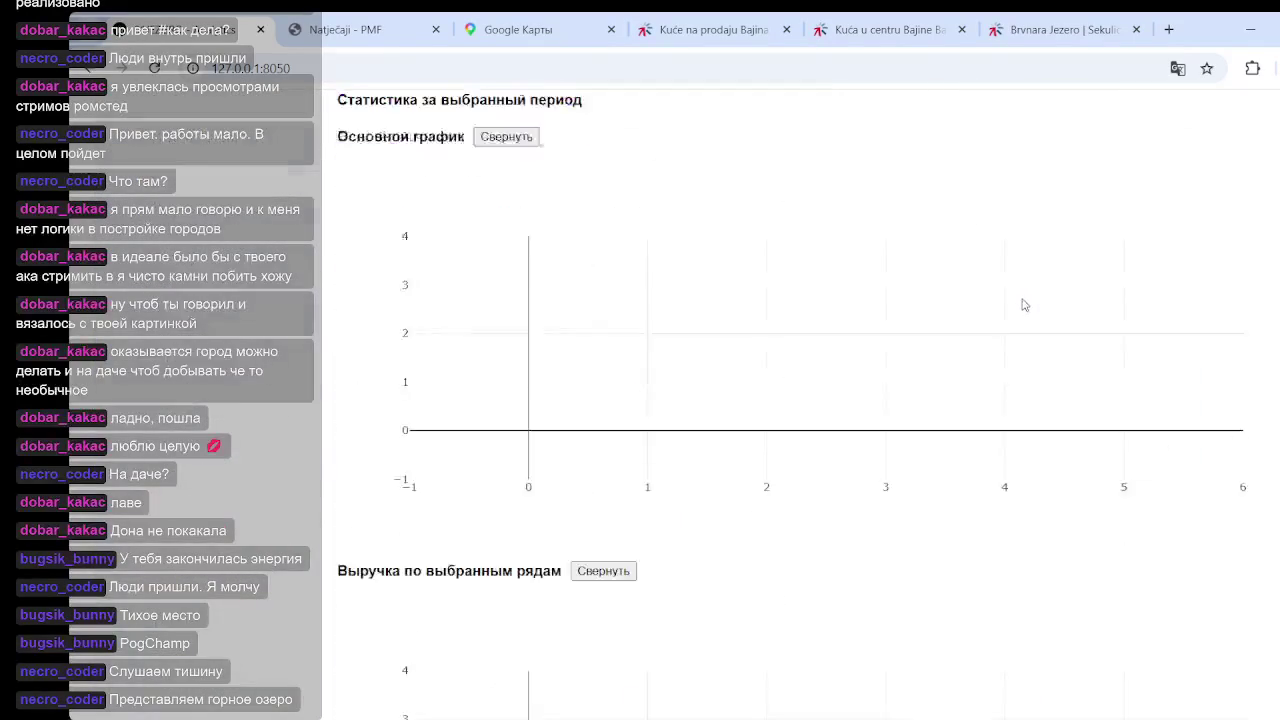
{"action": "scroll", "coordinate": [880, 315], "scroll_direction": "down", "scroll_amount": 4}
{"action": "scroll", "coordinate": [840, 325], "scroll_direction": "down", "scroll_amount": 5}
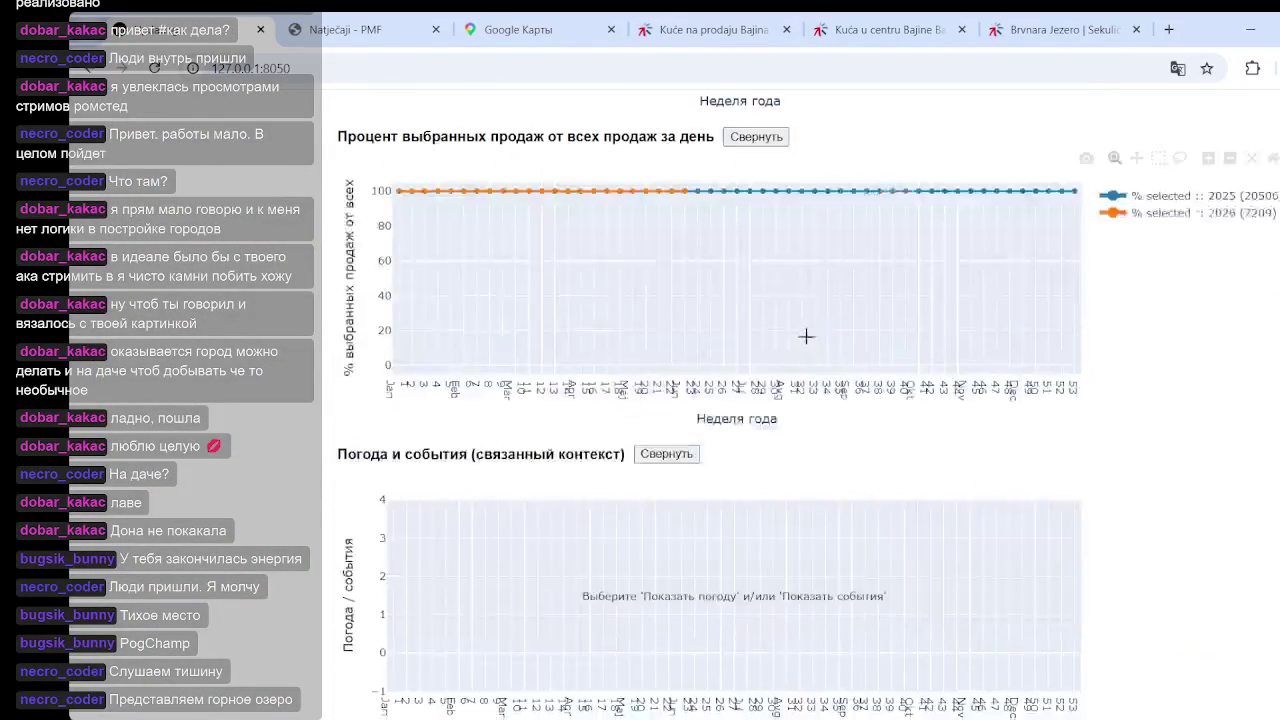
{"action": "scroll", "coordinate": [808, 337], "scroll_direction": "down", "scroll_amount": 4}
{"action": "scroll", "coordinate": [803, 337], "scroll_direction": "down", "scroll_amount": 2}
{"action": "scroll", "coordinate": [870, 290], "scroll_direction": "up", "scroll_amount": 1}
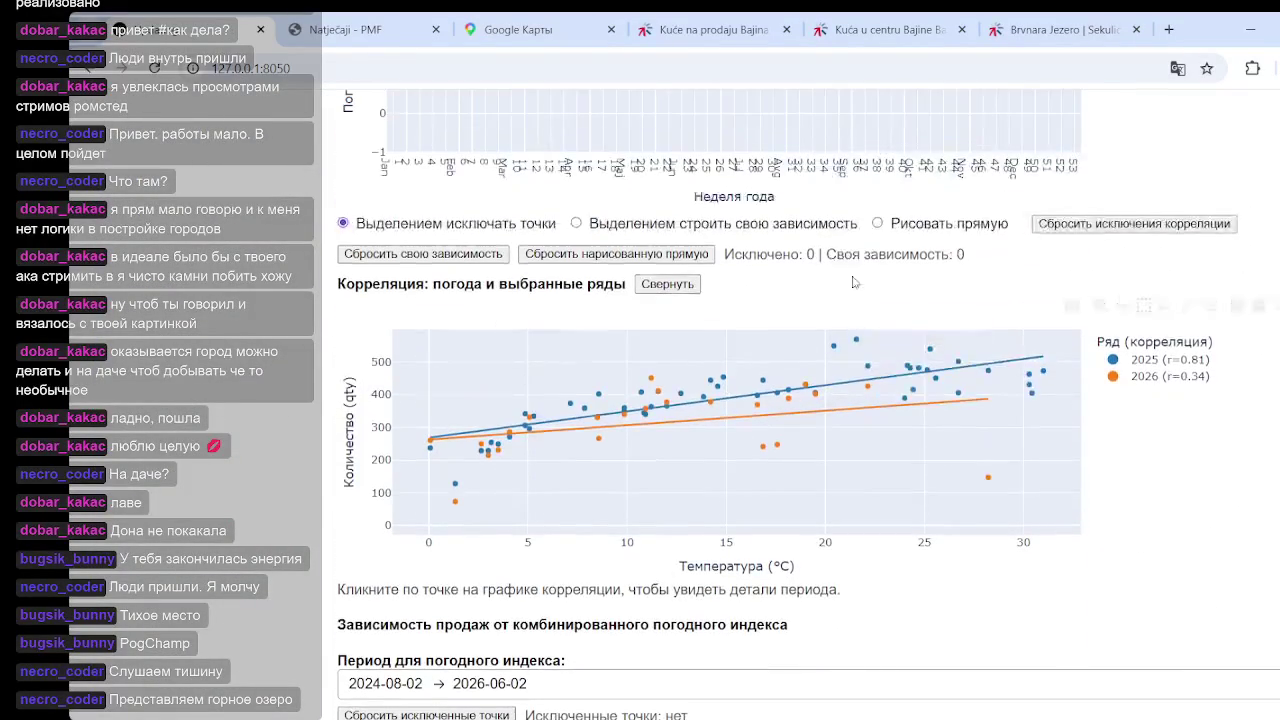
Enable 'Рисовать прямую' and draw a rising line, redrawing it until the fit reads y=16.949x+190.307
{"action": "left_click", "coordinate": [877, 223]}
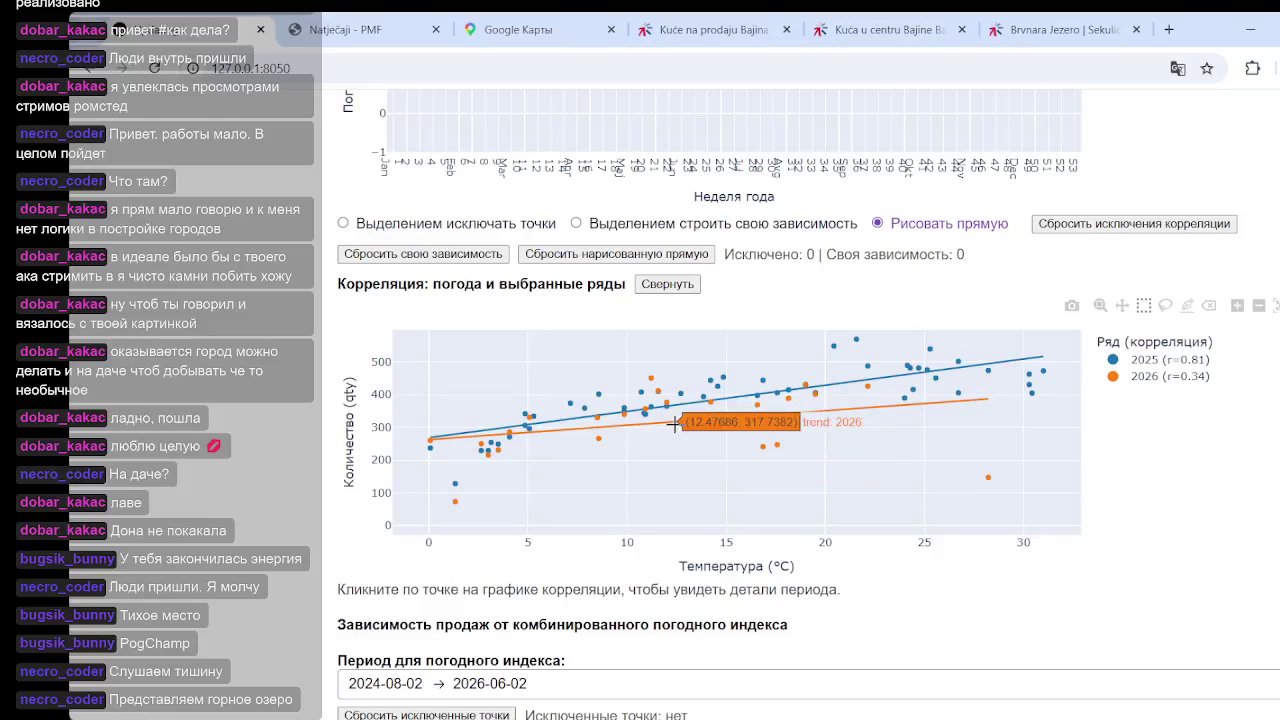
{"action": "left_click_drag", "start_coordinate": [459, 481], "coordinate": [592, 377]}
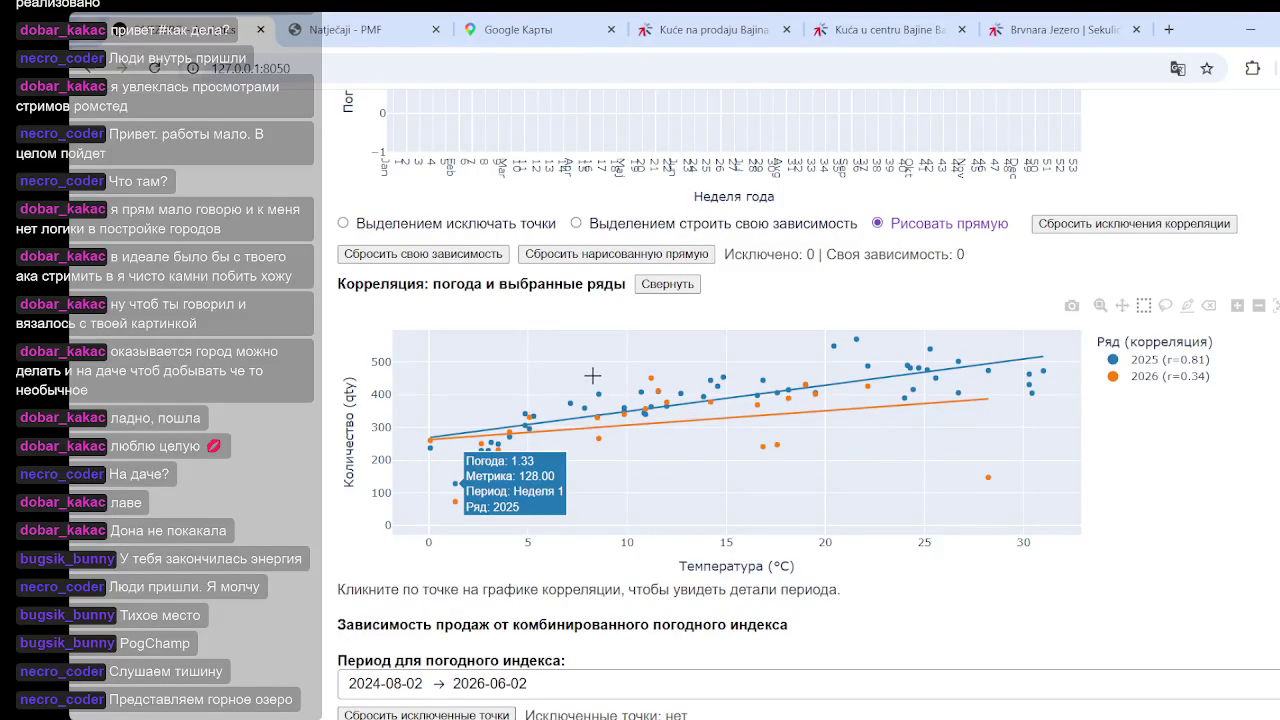
{"action": "mouse_move", "coordinate": [581, 402]}
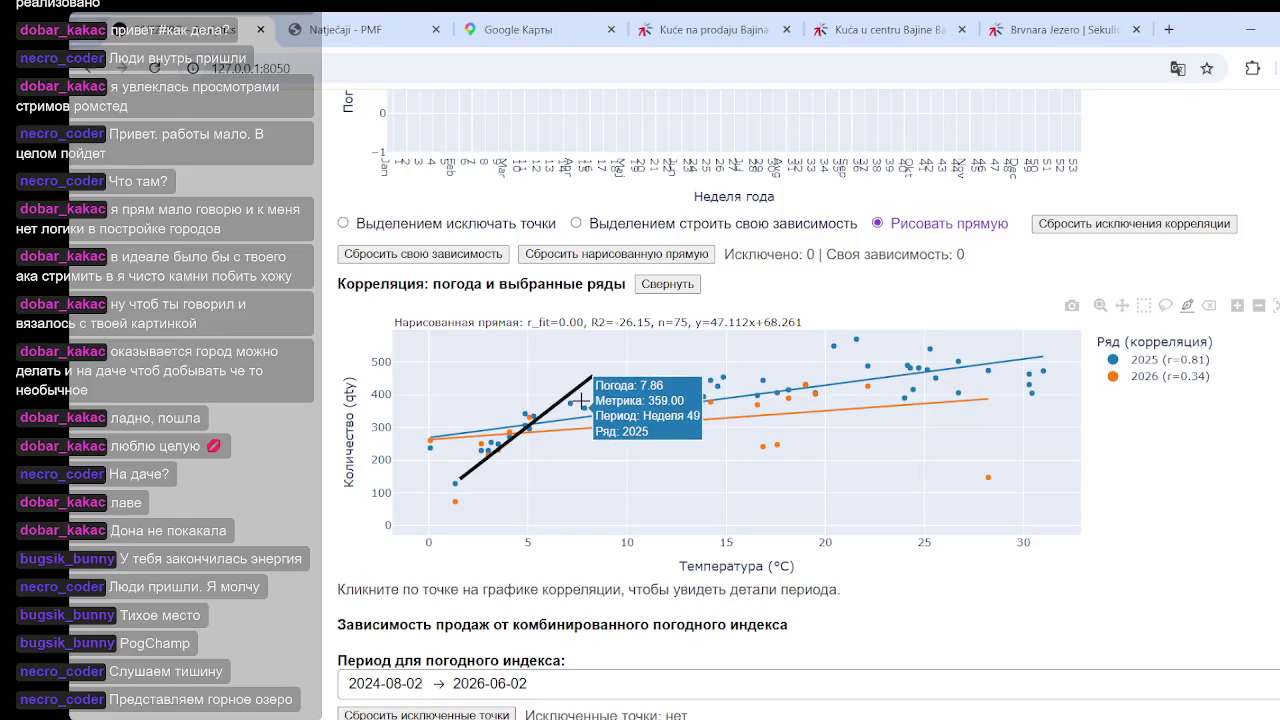
{"action": "left_click_drag", "start_coordinate": [467, 447], "coordinate": [690, 393]}
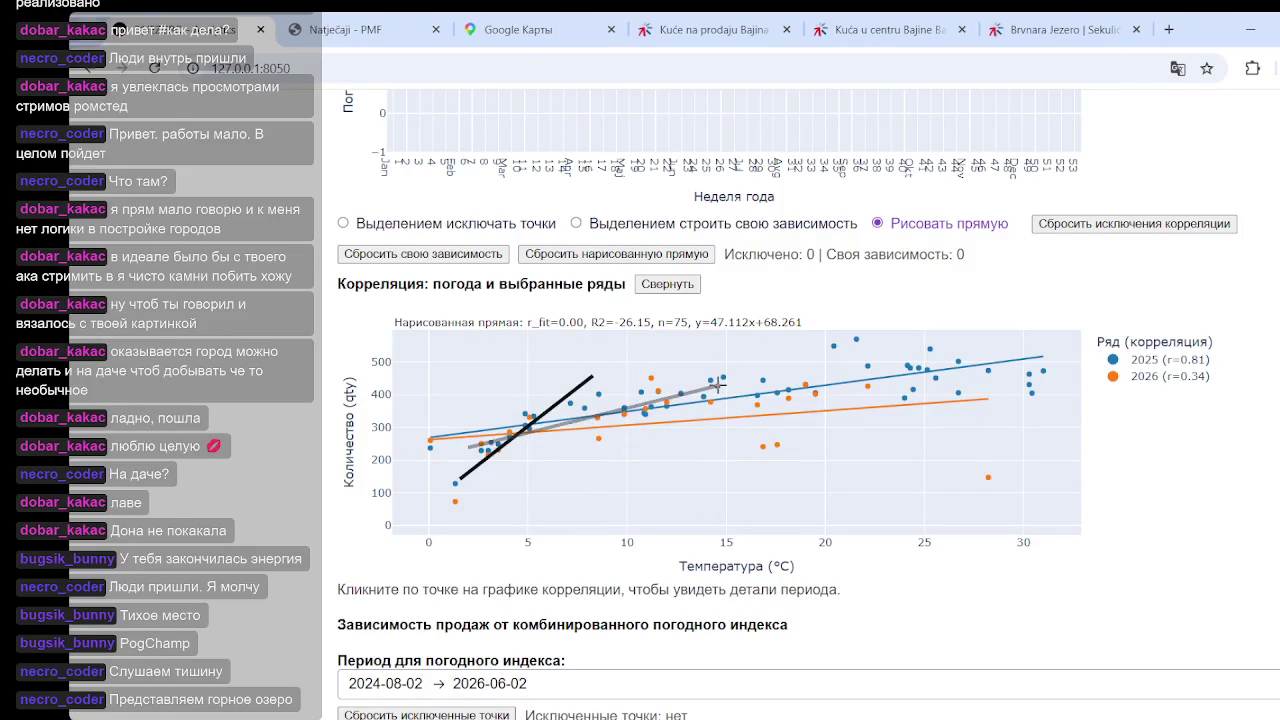
{"action": "mouse_move", "coordinate": [690, 388]}
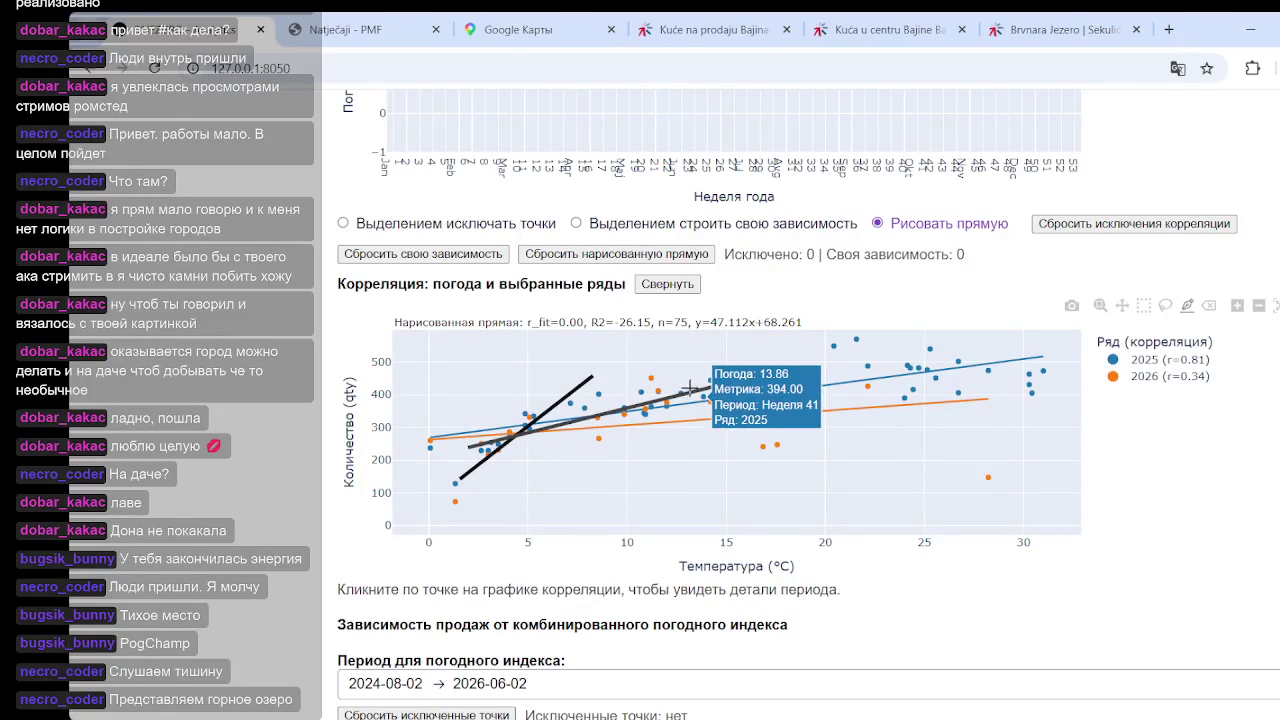
{"action": "left_click_drag", "start_coordinate": [690, 393], "coordinate": [718, 385]}
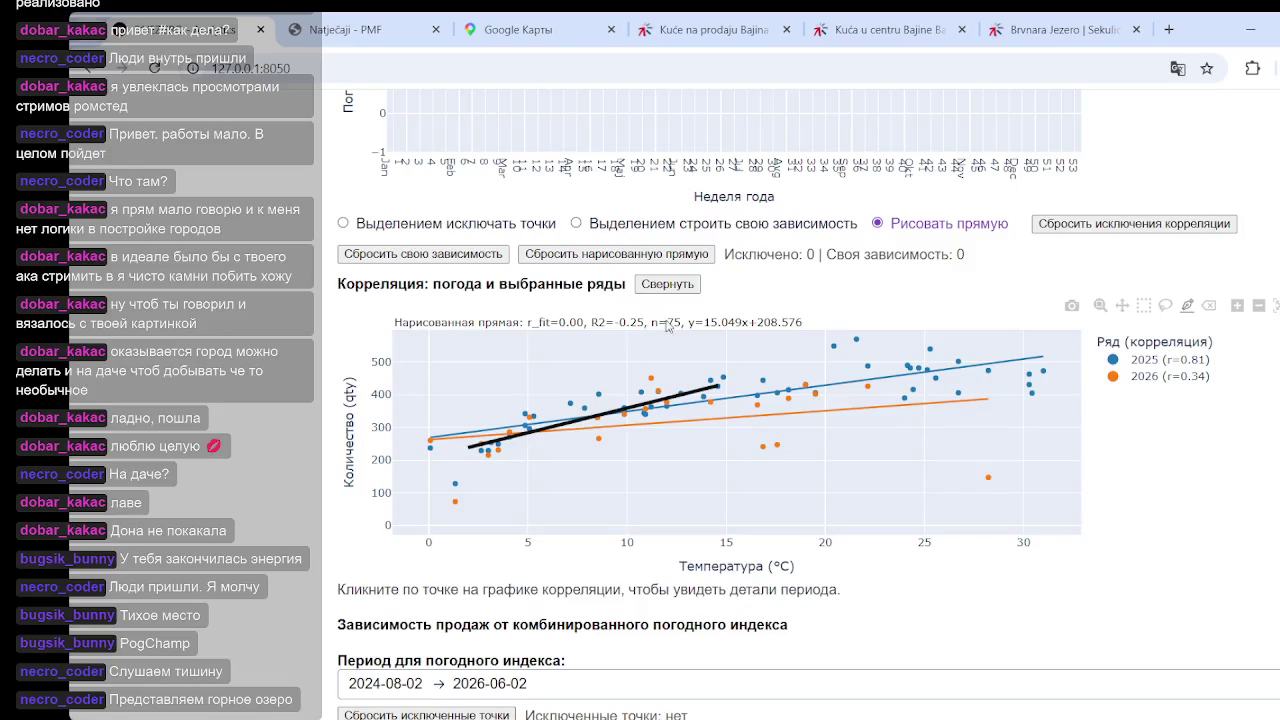
{"action": "mouse_move", "coordinate": [718, 385]}
{"action": "left_mouse_down"}
{"action": "mouse_move", "coordinate": [466, 443]}
{"action": "mouse_move", "coordinate": [1045, 356]}
{"action": "left_mouse_up"}
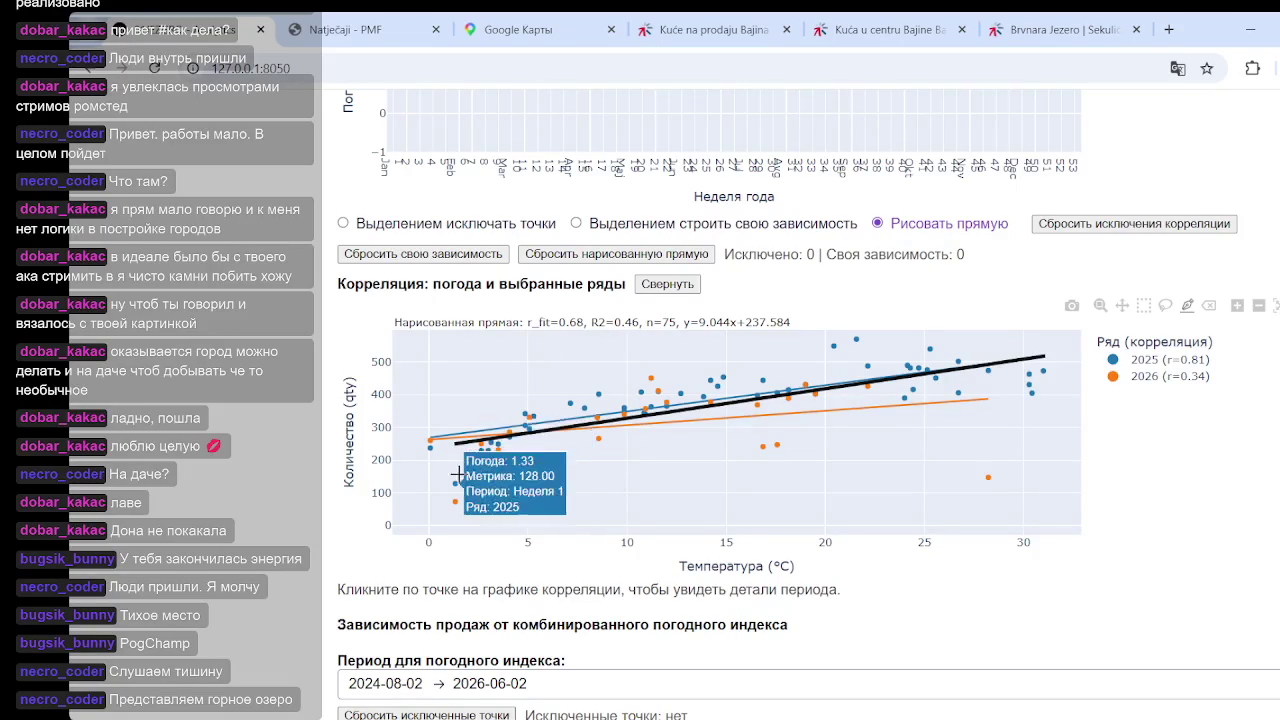
{"action": "mouse_move", "coordinate": [459, 467]}
{"action": "left_mouse_down"}
{"action": "mouse_move", "coordinate": [745, 360]}
{"action": "mouse_move", "coordinate": [799, 360]}
{"action": "left_mouse_up"}
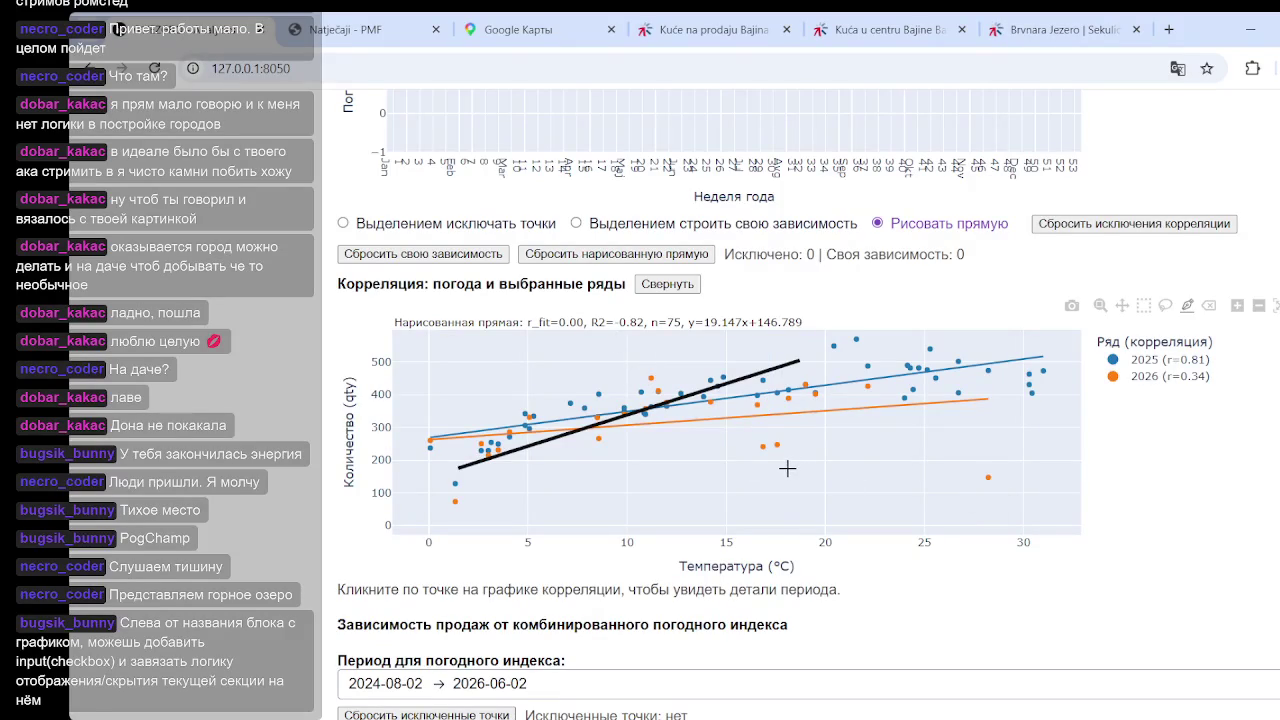
{"action": "left_click_drag", "start_coordinate": [468, 452], "coordinate": [781, 364]}
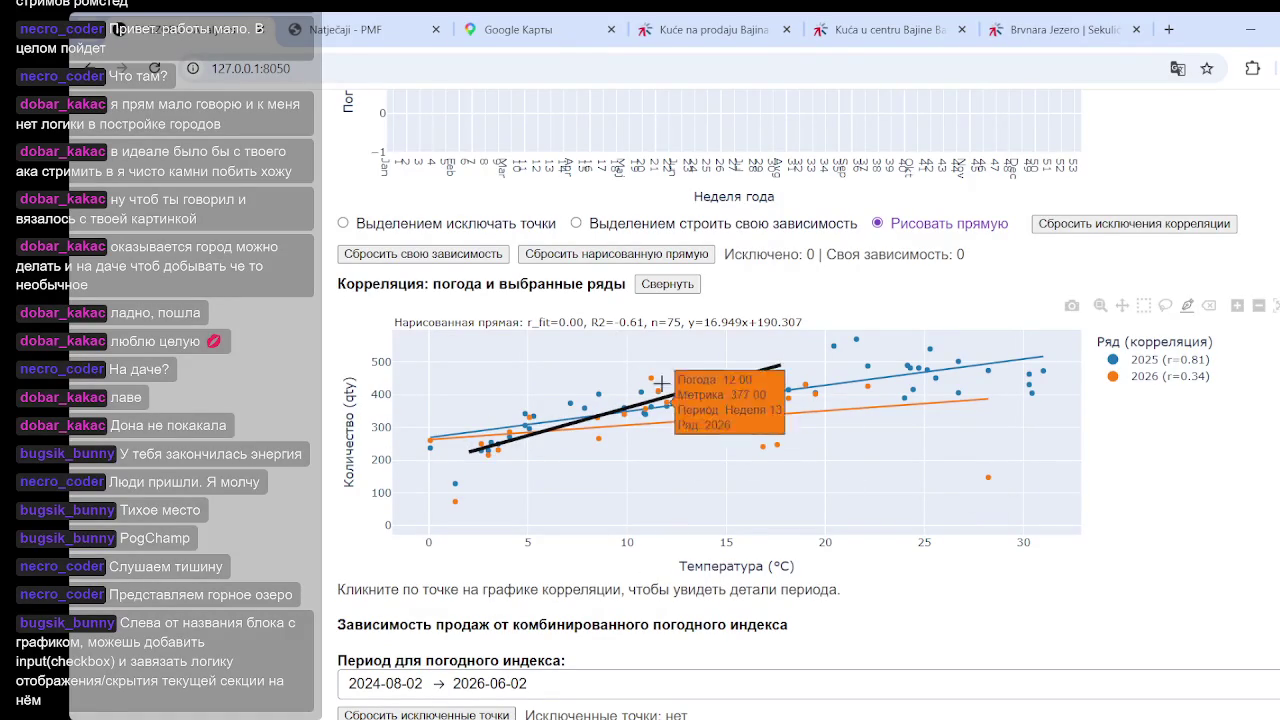
Set the time mode to continuous weekly (Сквозной по неделям)
{"action": "scroll", "coordinate": [661, 383], "scroll_direction": "down", "scroll_amount": 5}
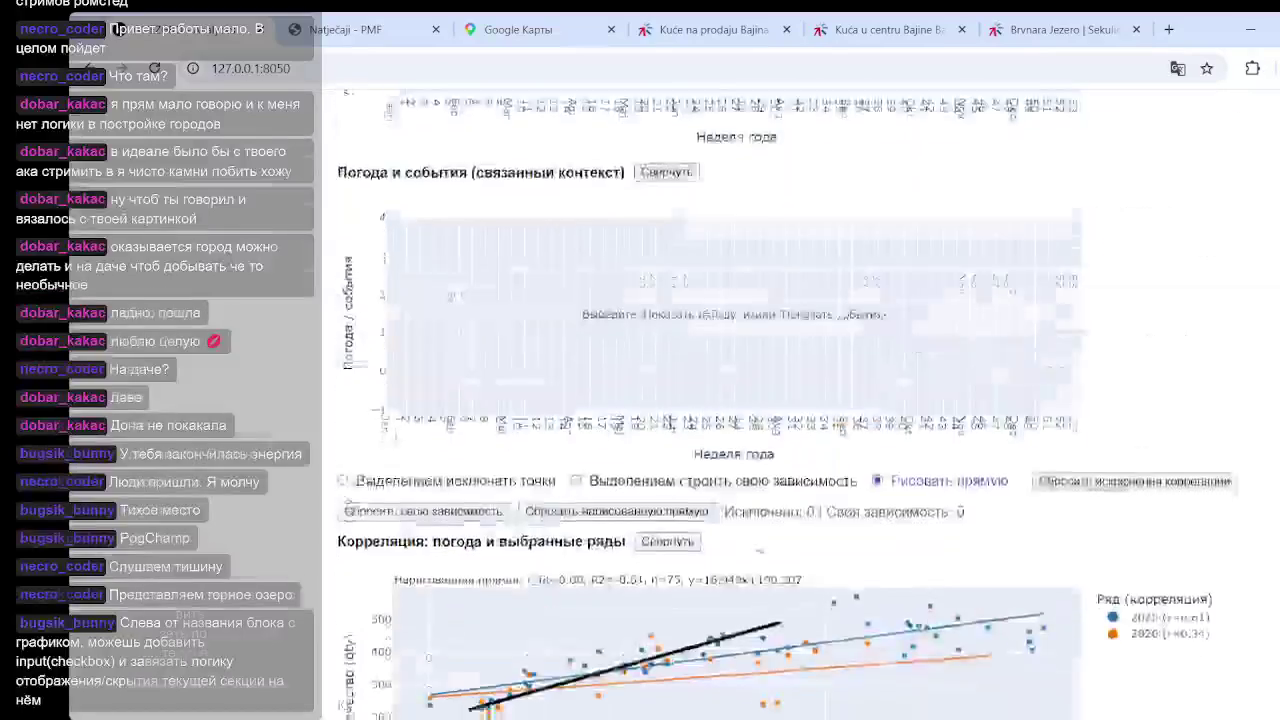
{"action": "scroll", "coordinate": [496, 468], "scroll_direction": "up", "scroll_amount": 5}
{"action": "scroll", "coordinate": [496, 468], "scroll_direction": "up", "scroll_amount": 5}
{"action": "scroll", "coordinate": [496, 468], "scroll_direction": "up", "scroll_amount": 5}
{"action": "scroll", "coordinate": [496, 468], "scroll_direction": "up", "scroll_amount": 3}
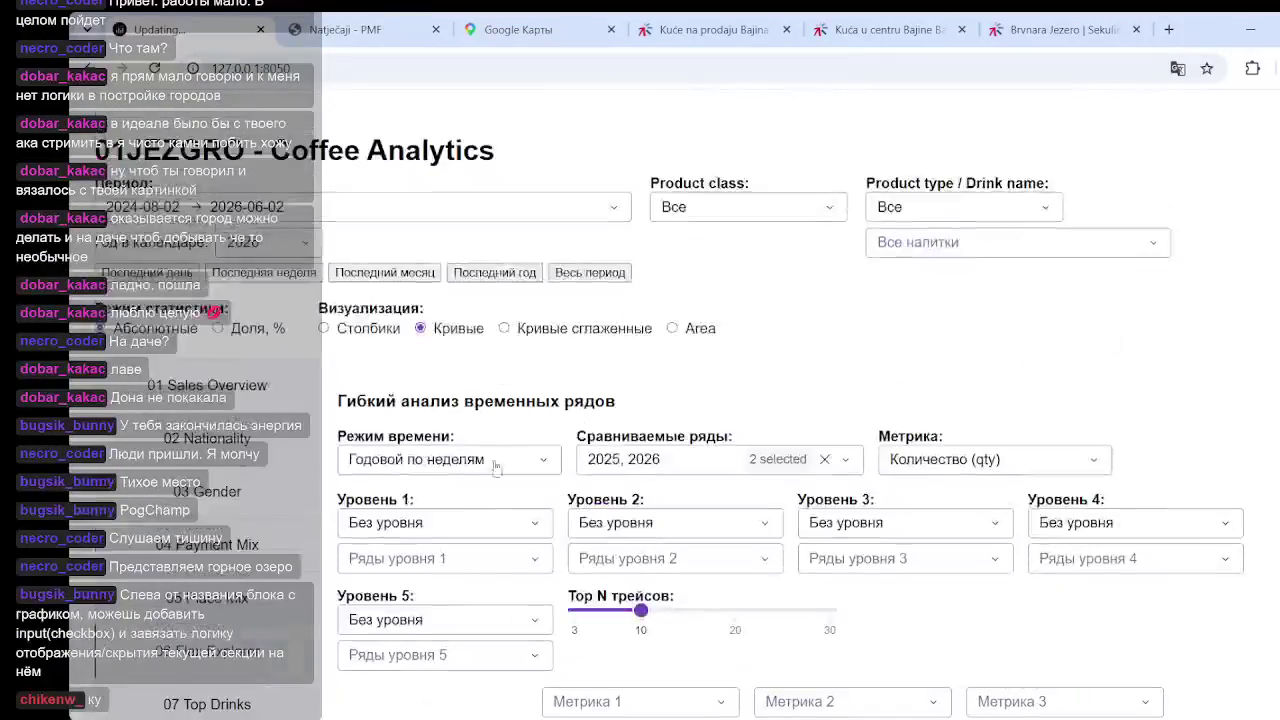
{"action": "left_click", "coordinate": [527, 527]}
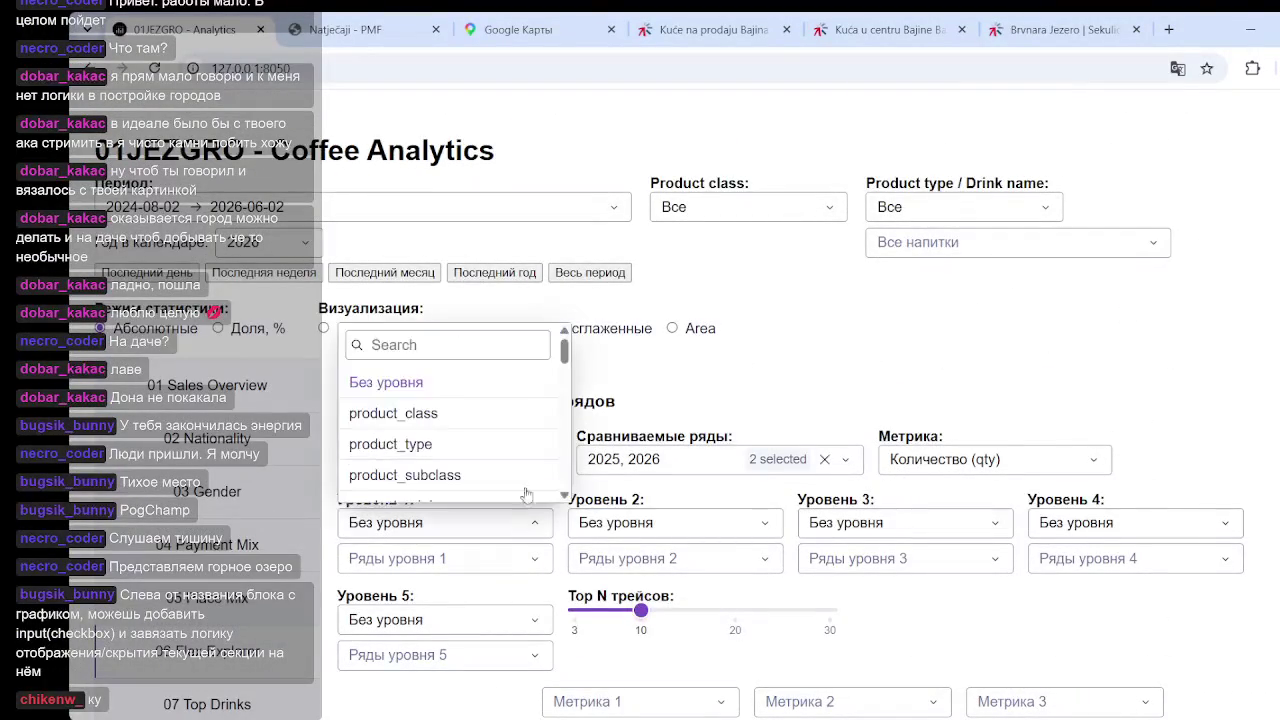
{"action": "left_click", "coordinate": [736, 368]}
{"action": "left_click", "coordinate": [447, 466]}
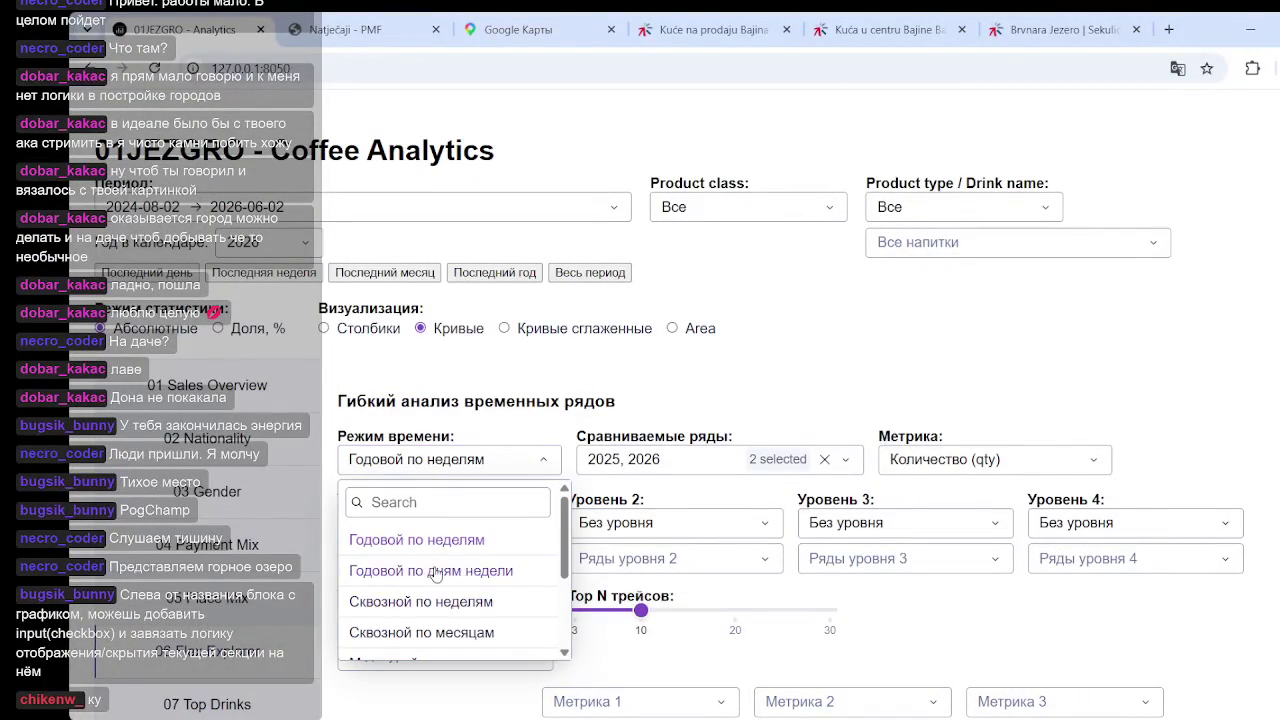
{"action": "left_click", "coordinate": [435, 571]}
{"action": "scroll", "coordinate": [570, 460], "scroll_direction": "down", "scroll_amount": 1}
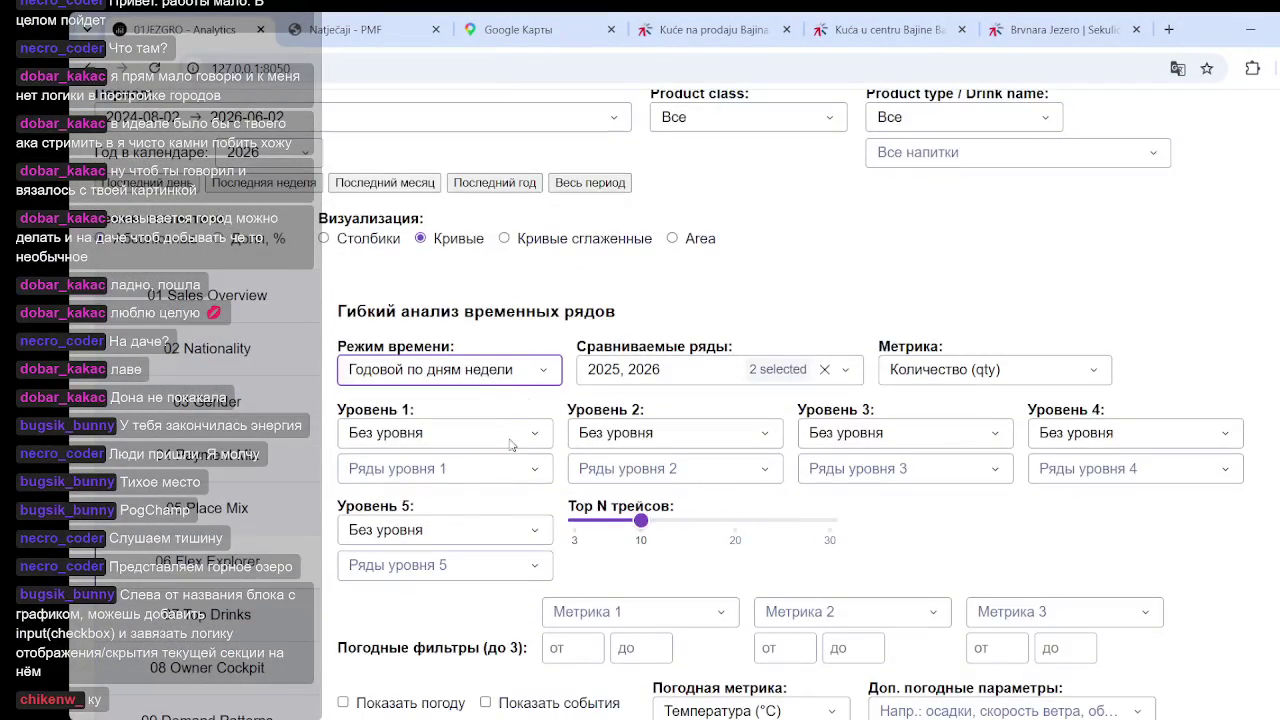
{"action": "left_click", "coordinate": [506, 378]}
{"action": "left_click", "coordinate": [448, 538]}
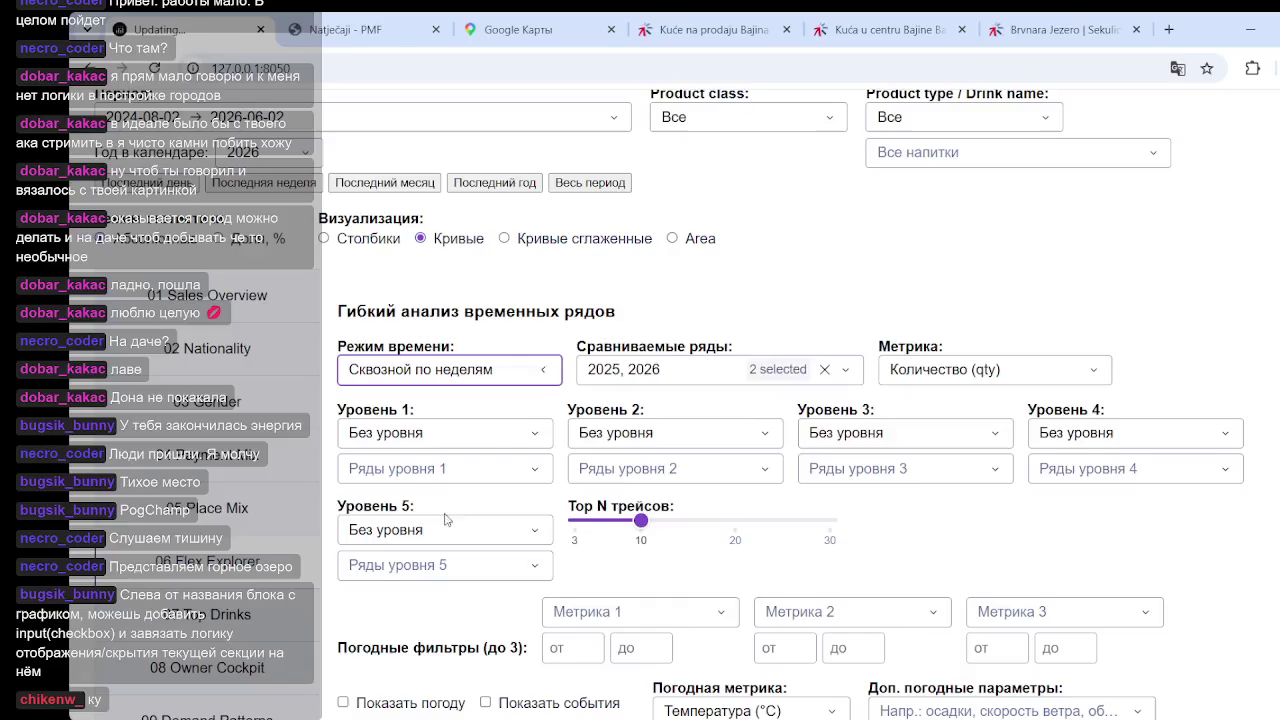
Group level 1 by drink_name and tick hladan_late (957) as the only level-1 series
{"action": "left_click", "coordinate": [462, 433]}
{"action": "scroll", "coordinate": [430, 555], "scroll_direction": "down", "scroll_amount": 1}
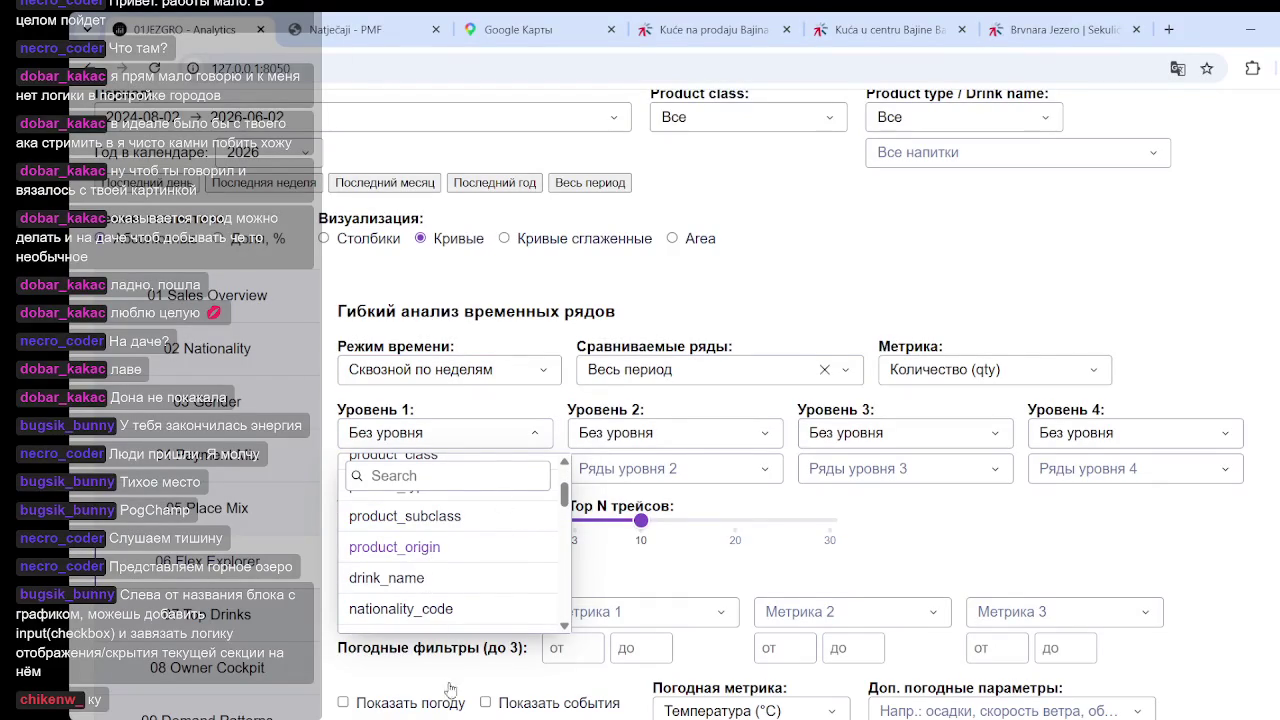
{"action": "left_click", "coordinate": [525, 578]}
{"action": "left_click", "coordinate": [470, 470]}
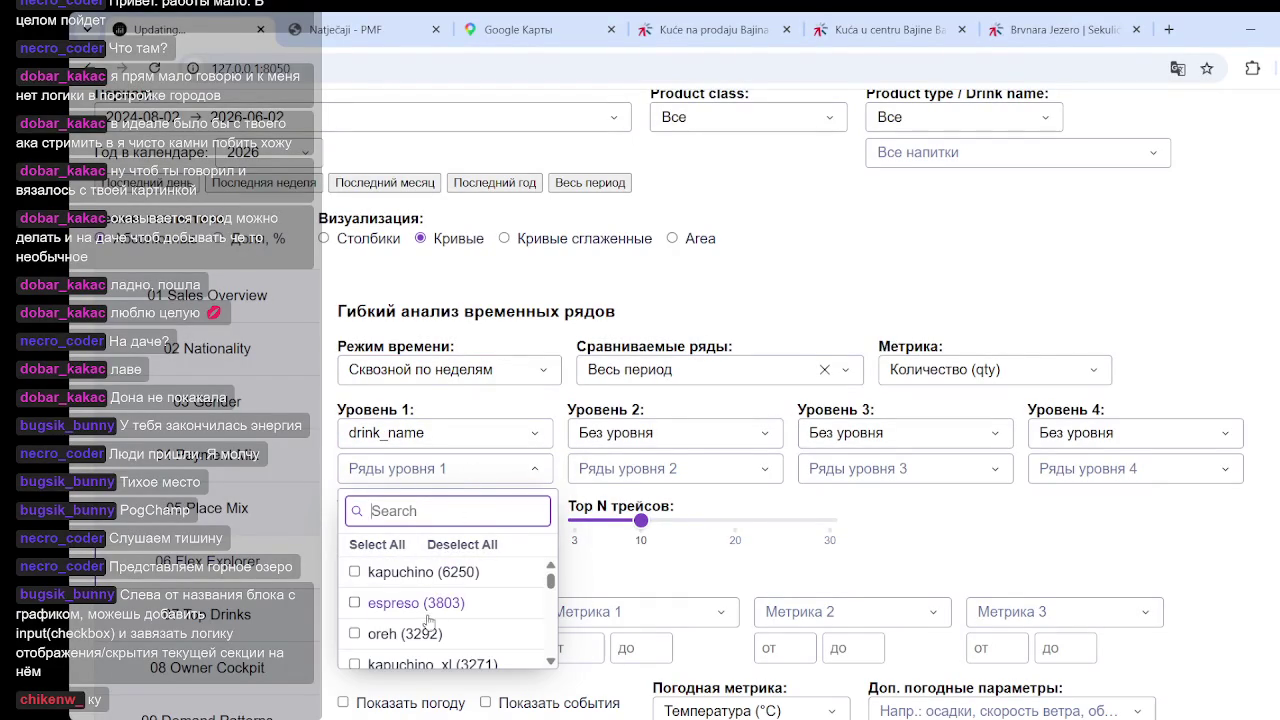
{"action": "scroll", "coordinate": [428, 620], "scroll_direction": "down", "scroll_amount": 3}
{"action": "scroll", "coordinate": [408, 604], "scroll_direction": "down", "scroll_amount": 3}
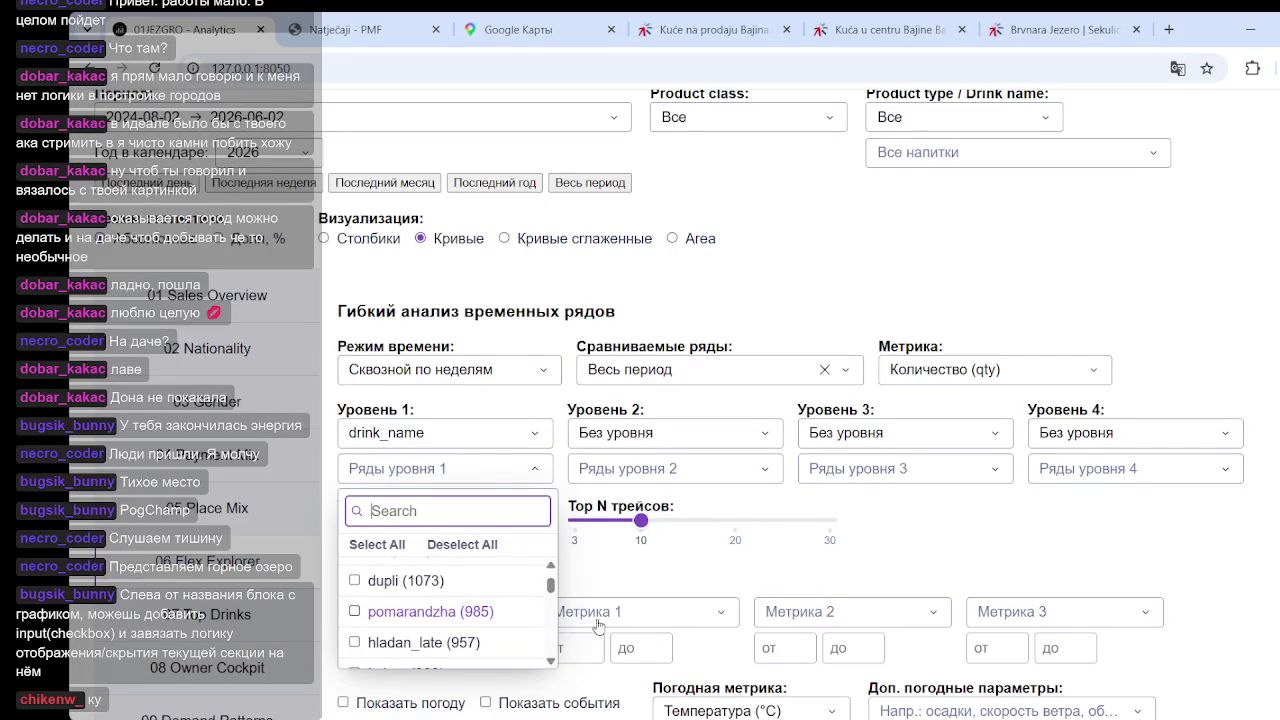
{"action": "left_click", "coordinate": [412, 642]}
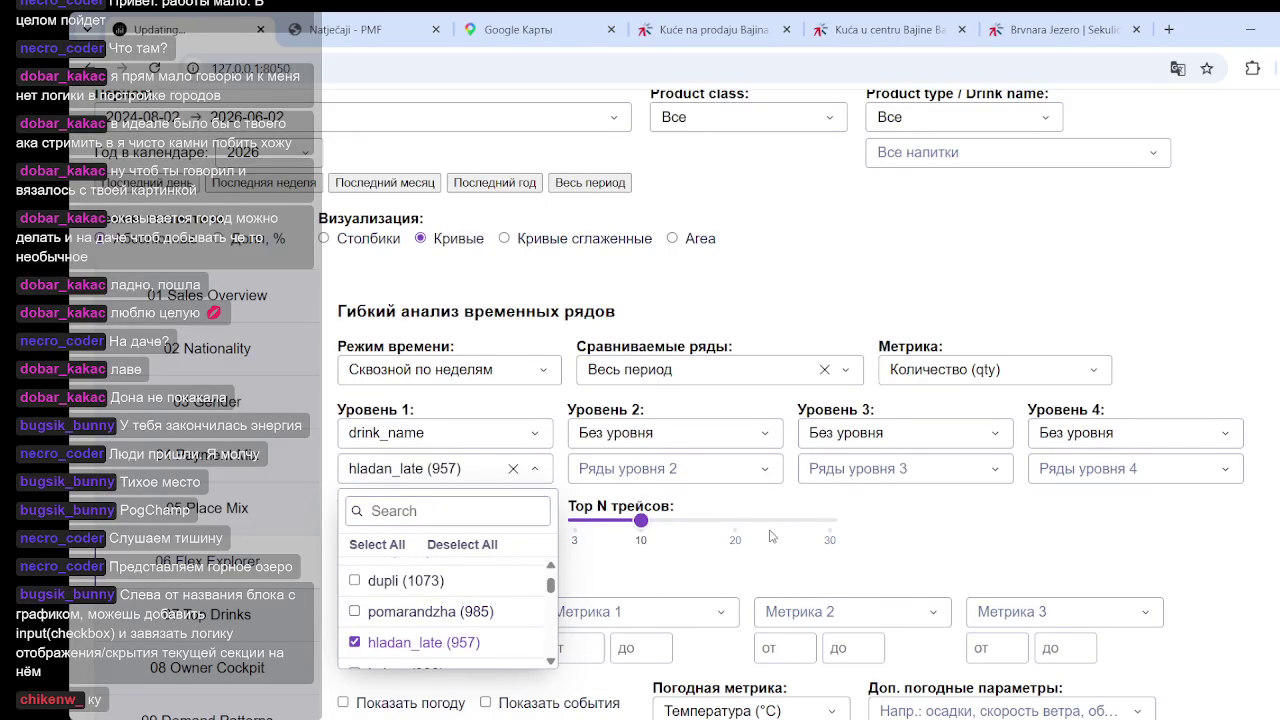
{"action": "scroll", "coordinate": [1150, 536], "scroll_direction": "down", "scroll_amount": 2}
{"action": "scroll", "coordinate": [1152, 520], "scroll_direction": "down", "scroll_amount": 4}
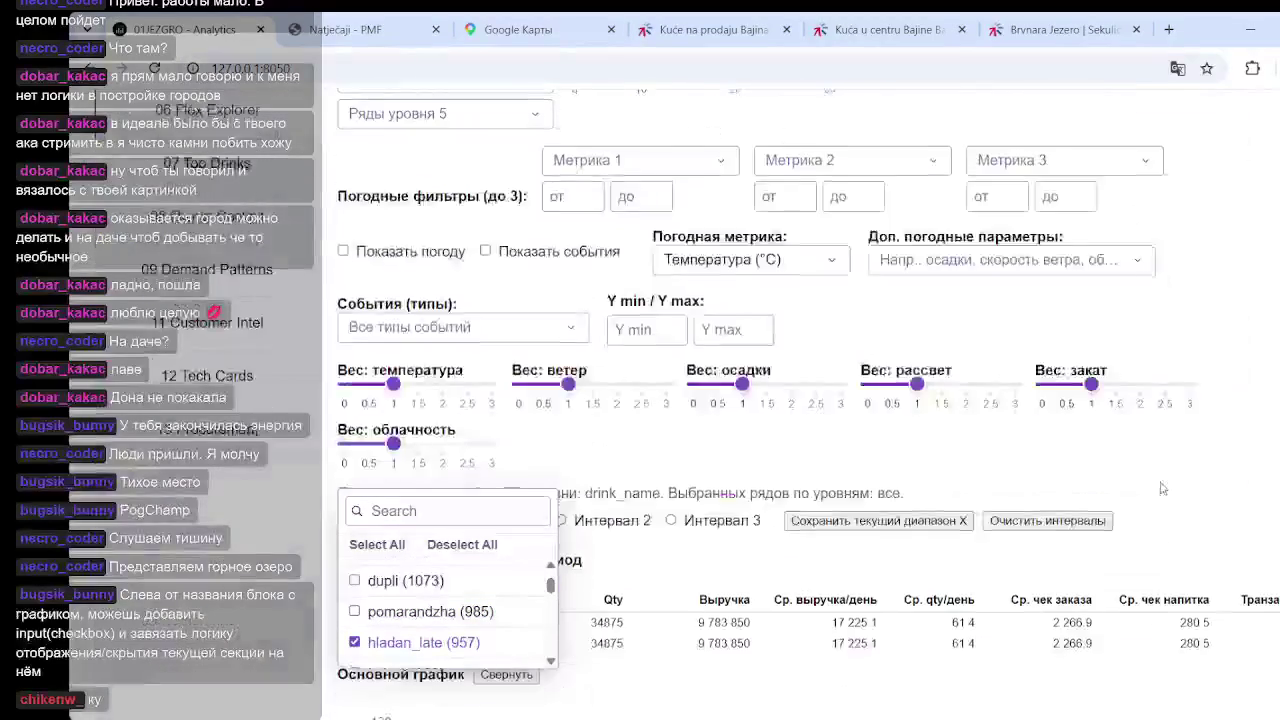
{"action": "scroll", "coordinate": [1155, 500], "scroll_direction": "down", "scroll_amount": 3}
{"action": "scroll", "coordinate": [1159, 485], "scroll_direction": "down", "scroll_amount": 2}
Close the series list and scroll to the hladan_late correlation scatter with n=86 points
{"action": "left_click", "coordinate": [1185, 471]}
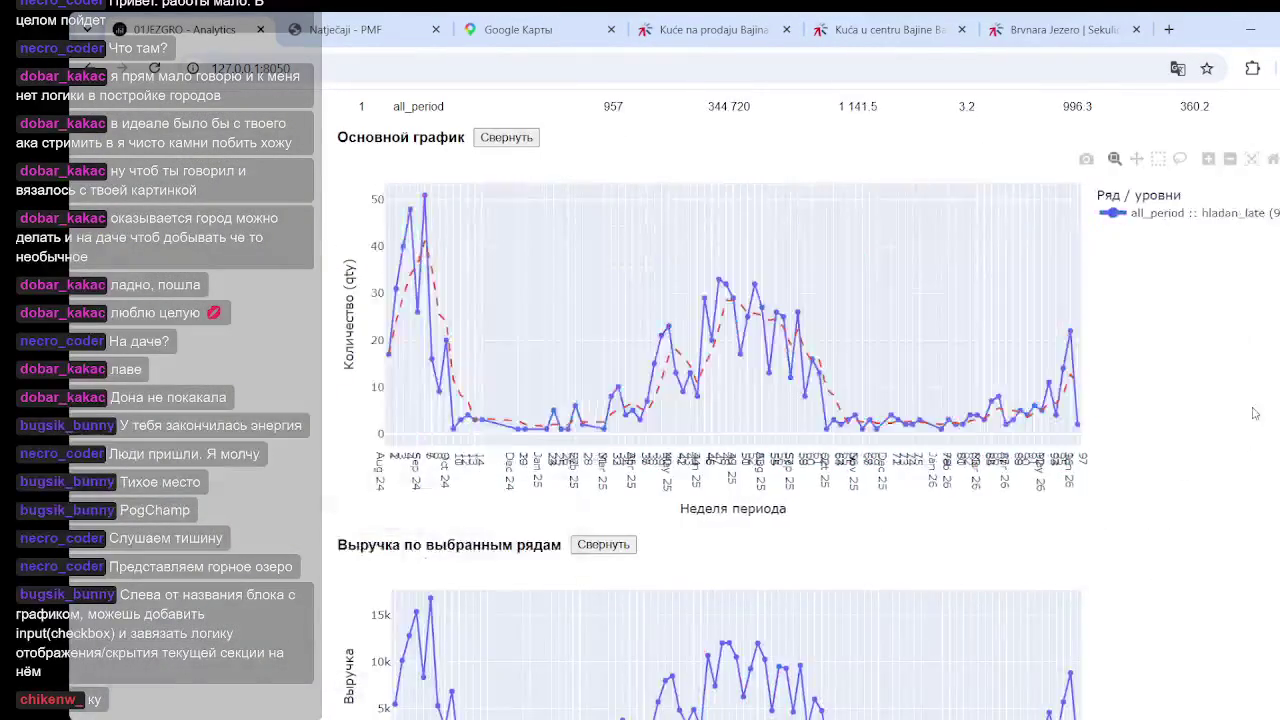
{"action": "scroll", "coordinate": [1238, 423], "scroll_direction": "down", "scroll_amount": 5}
{"action": "scroll", "coordinate": [1209, 469], "scroll_direction": "down", "scroll_amount": 5}
{"action": "scroll", "coordinate": [1210, 469], "scroll_direction": "down", "scroll_amount": 5}
{"action": "scroll", "coordinate": [1210, 469], "scroll_direction": "up", "scroll_amount": 3}
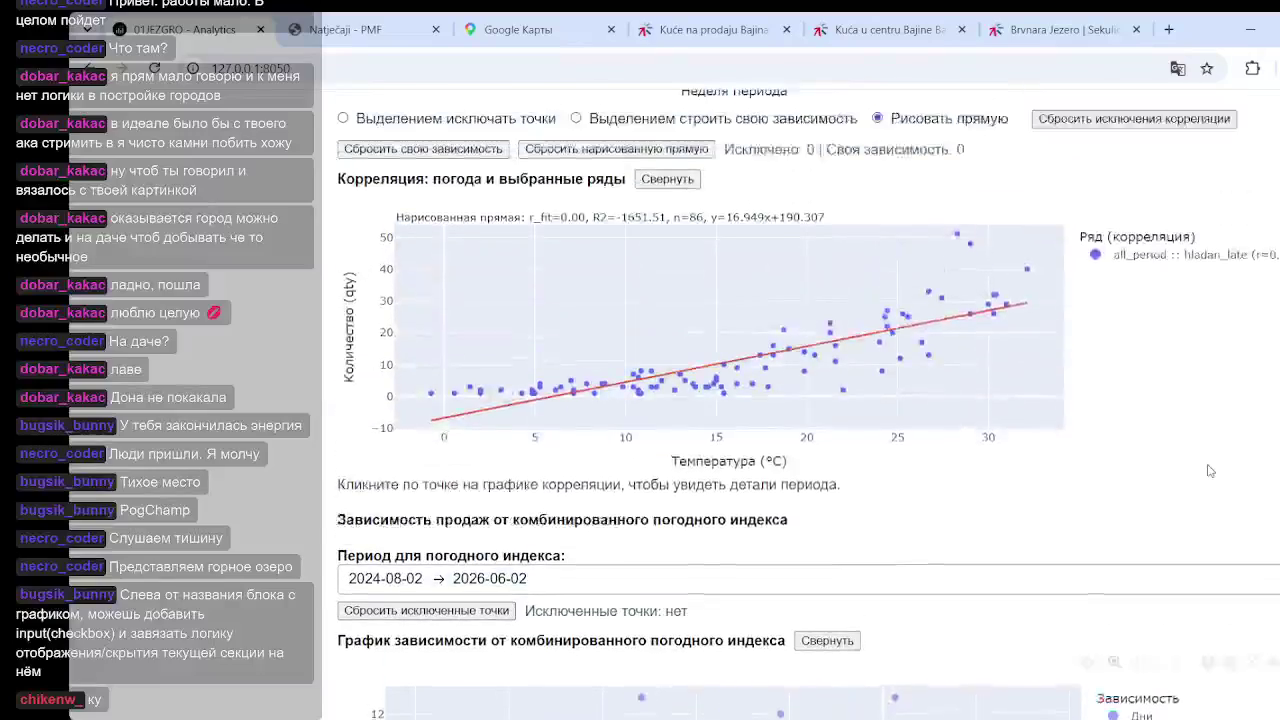
{"action": "scroll", "coordinate": [1000, 465], "scroll_direction": "up", "scroll_amount": 1}
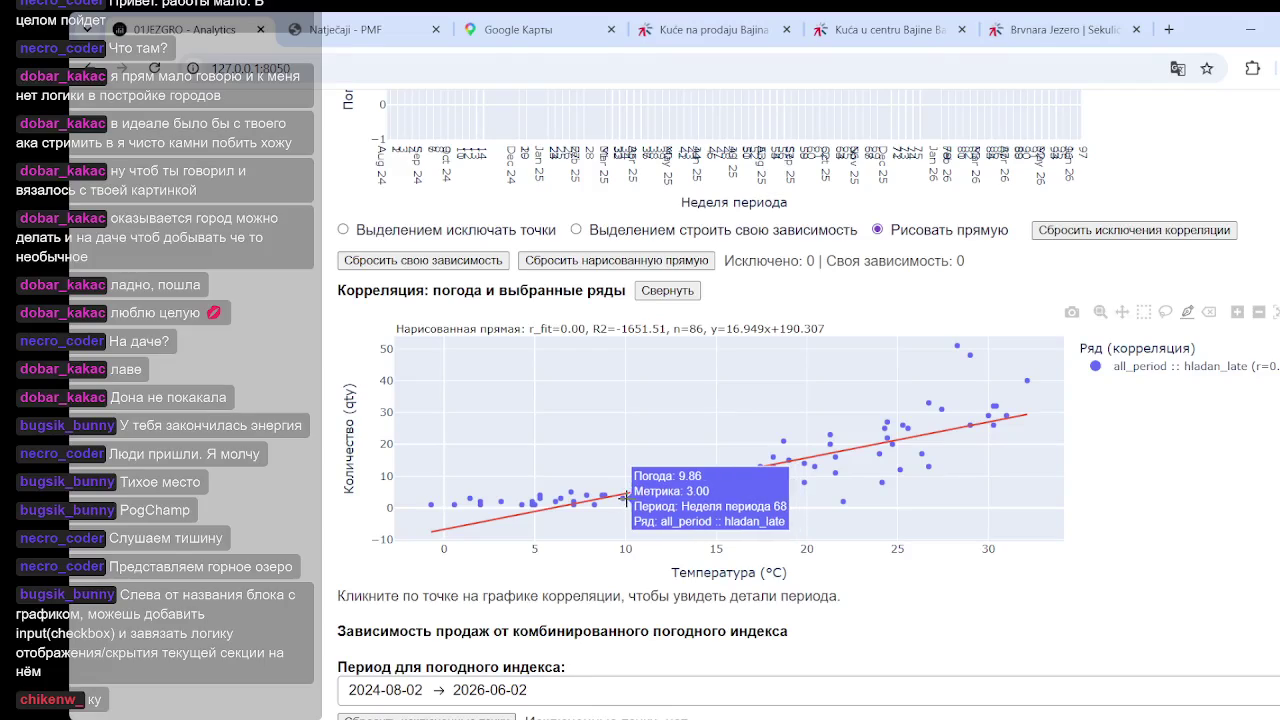
Draw a line from about 10 °C to 32 °C, giving y=1.286x+-11.252, r_fit 0.80, R² 0.65
{"action": "left_click_drag", "start_coordinate": [625, 503], "coordinate": [1033, 410]}
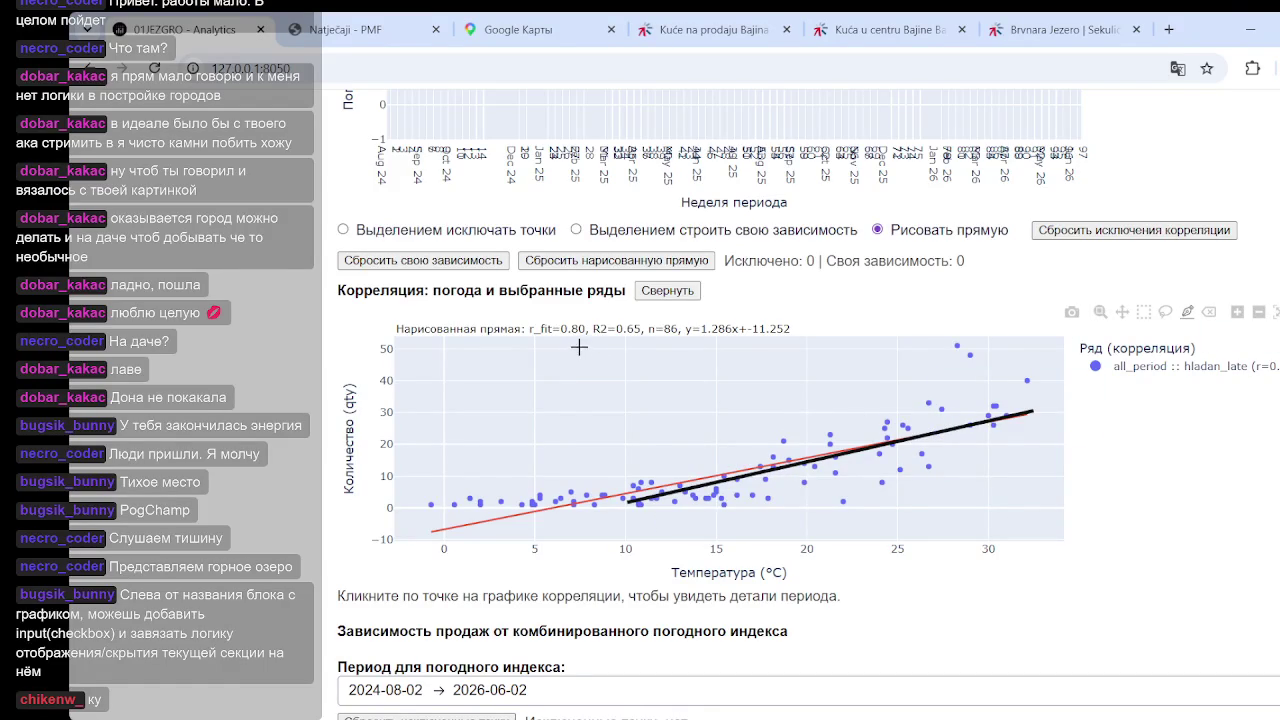
{"action": "mouse_move", "coordinate": [632, 492]}
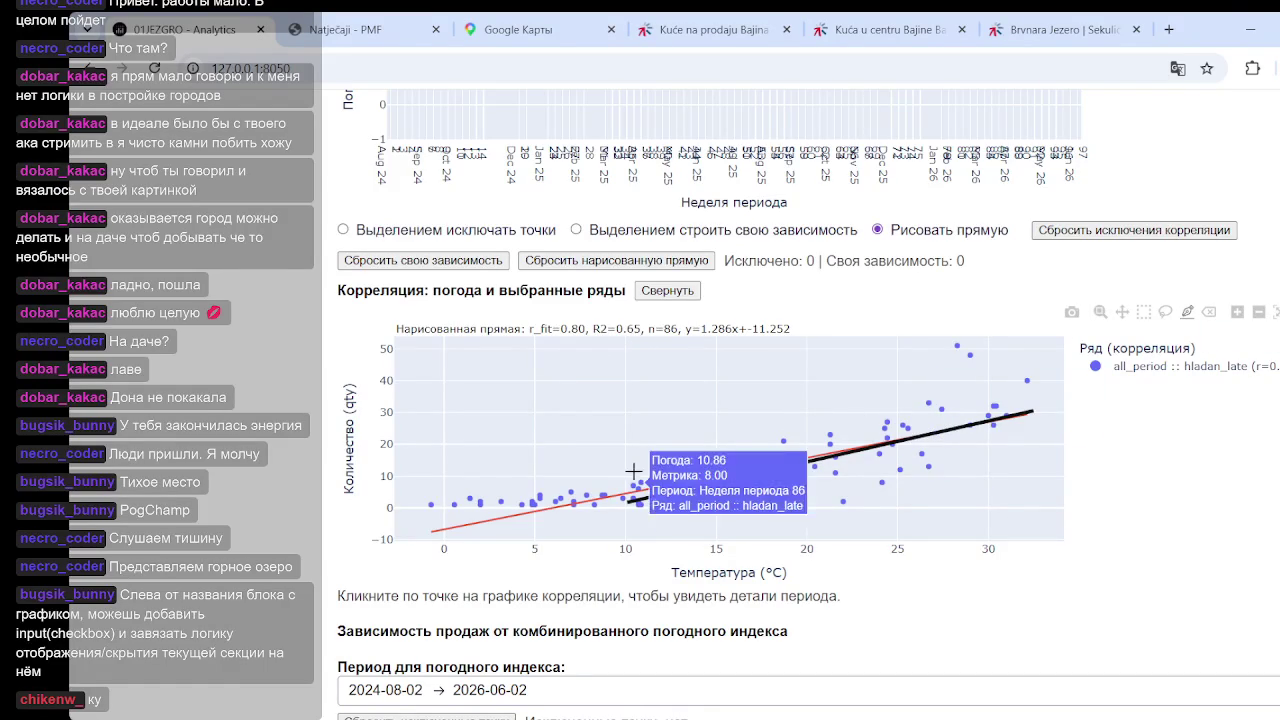
Redraw the line from about 11 °C to 32 °C for y=1.143x+-6.921, r_fit 0.83, R² 0.69
{"action": "left_click_drag", "start_coordinate": [632, 492], "coordinate": [1032, 414]}
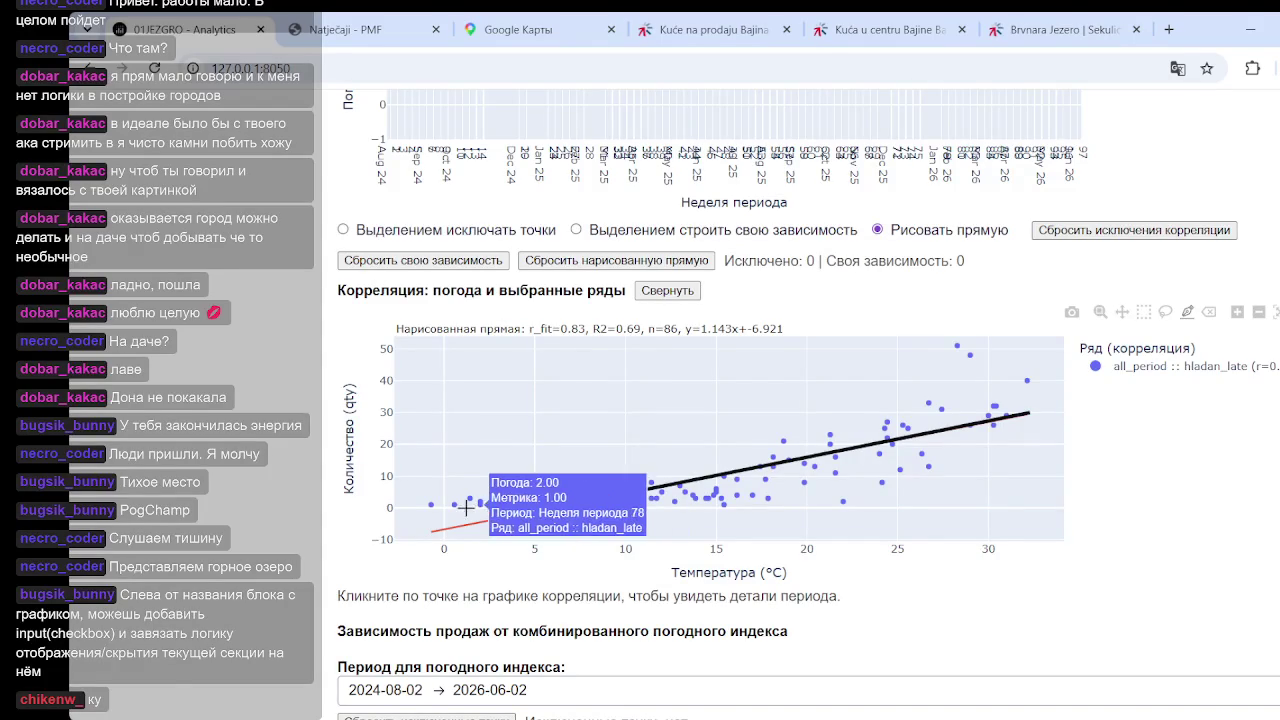
Drag a shallow line across the low-temperature points, giving y=0.252x+1.291 and r_fit 0.13
{"action": "left_click_drag", "start_coordinate": [432, 504], "coordinate": [760, 495]}
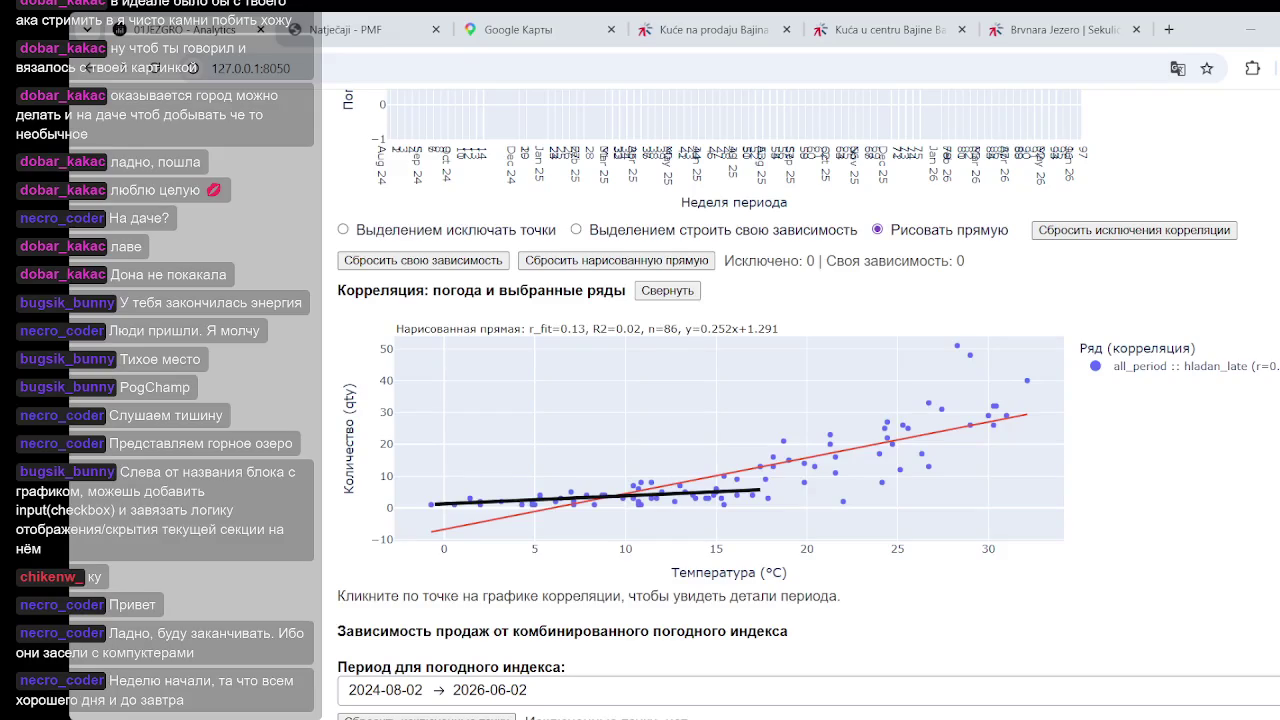
Reload the dashboard page and return to the 'Гибкий анализ временных рядов' settings at their defaults
{"action": "left_click", "coordinate": [429, 76]}
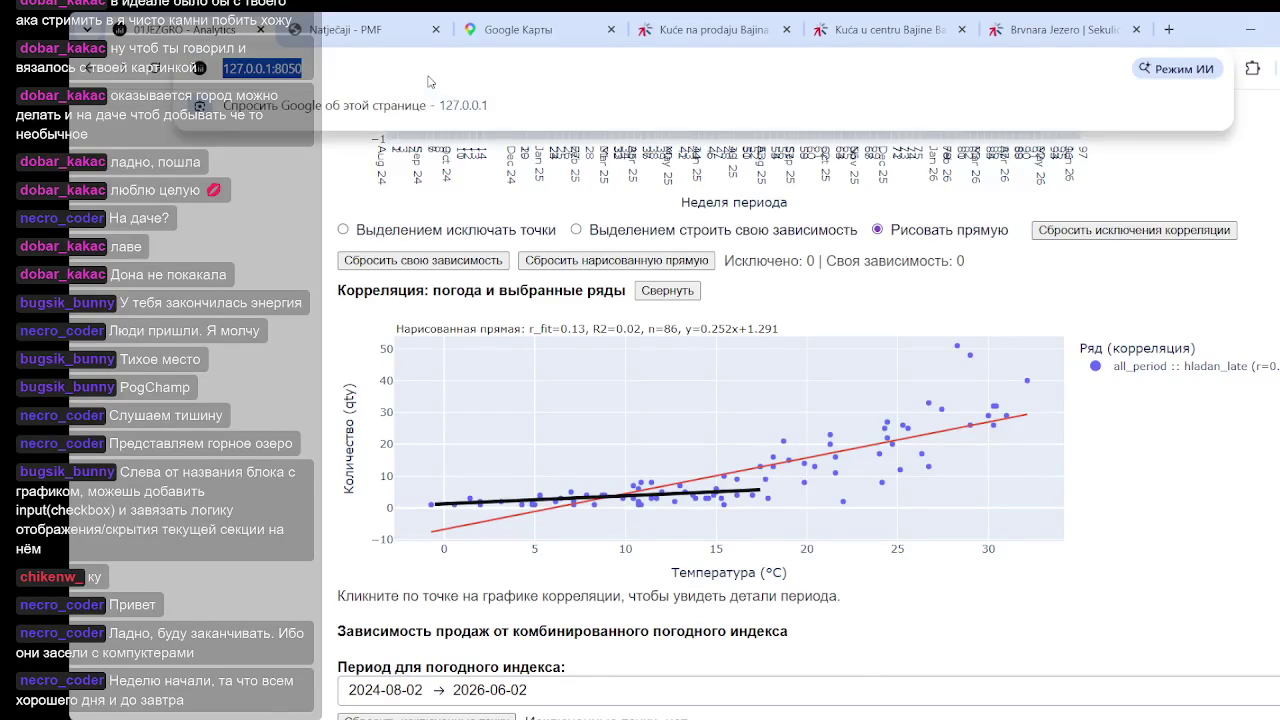
{"action": "key", "text": "Return"}
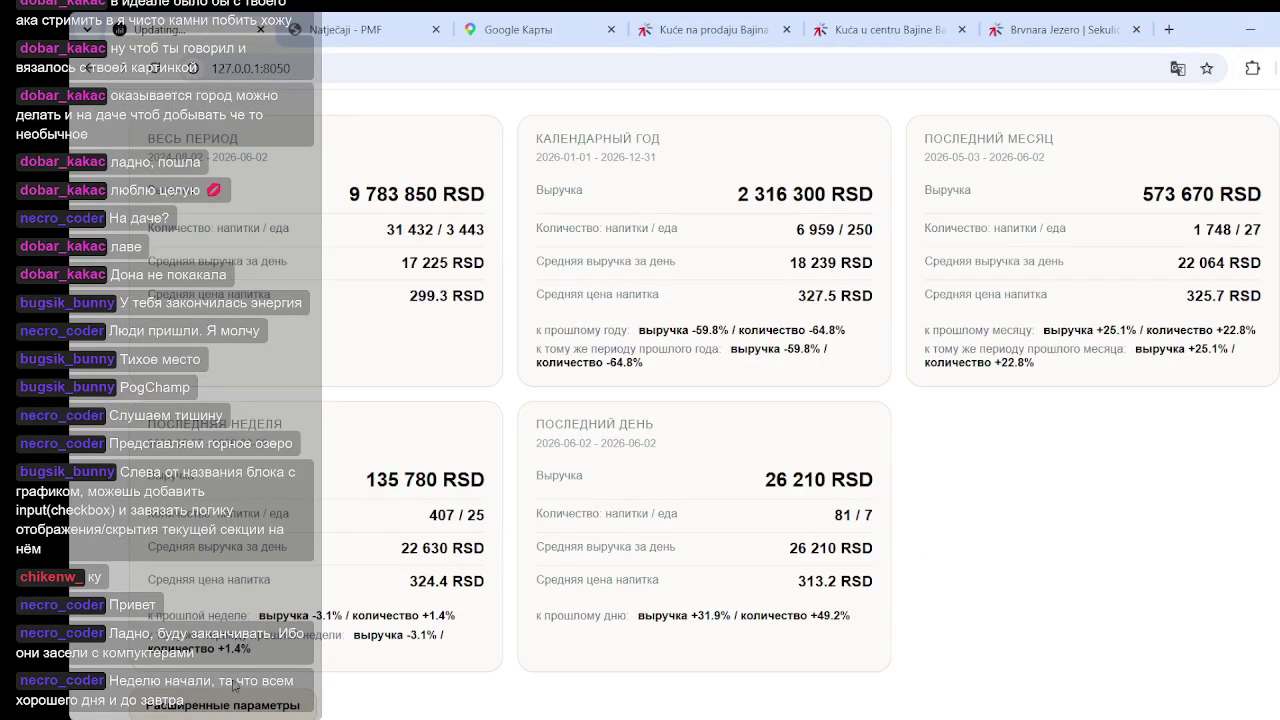
{"action": "scroll", "coordinate": [250, 365], "scroll_direction": "down", "scroll_amount": 3}
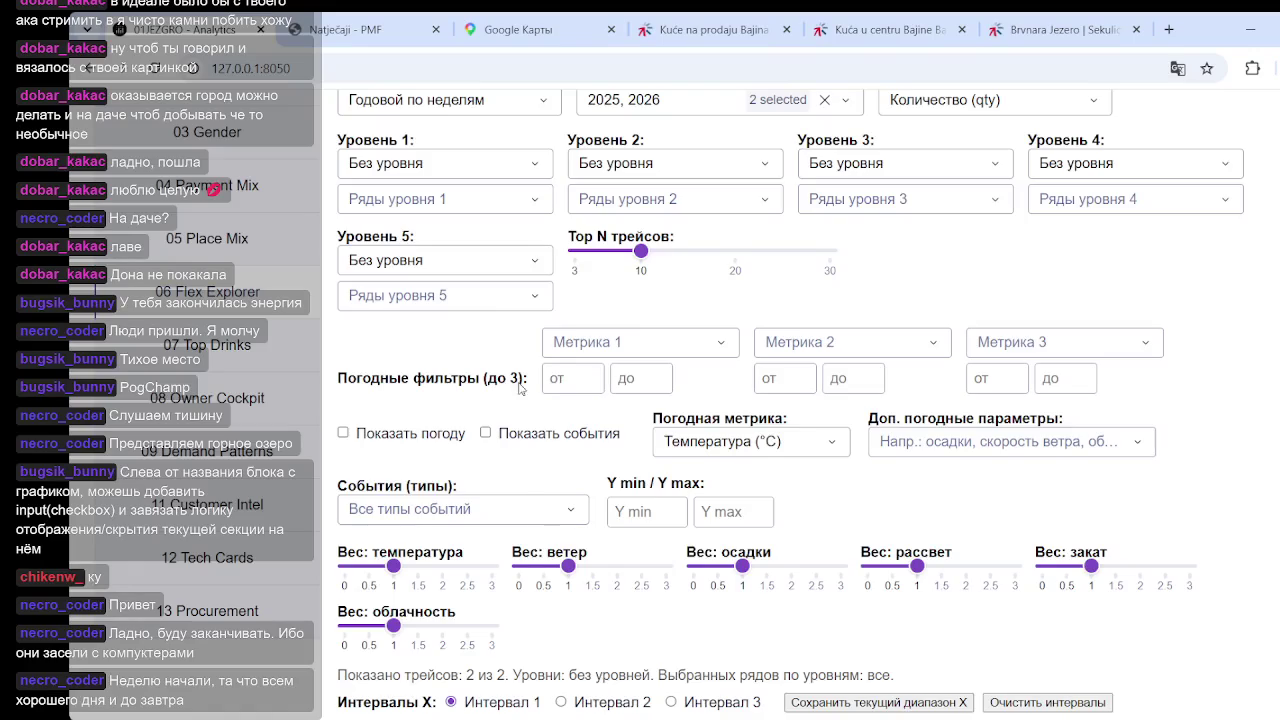
{"action": "scroll", "coordinate": [497, 312], "scroll_direction": "up", "scroll_amount": 2}
Choose Сквозной по неделям, group level 1 by drink_name, and tick only hladan_late (957)
{"action": "left_click", "coordinate": [514, 280]}
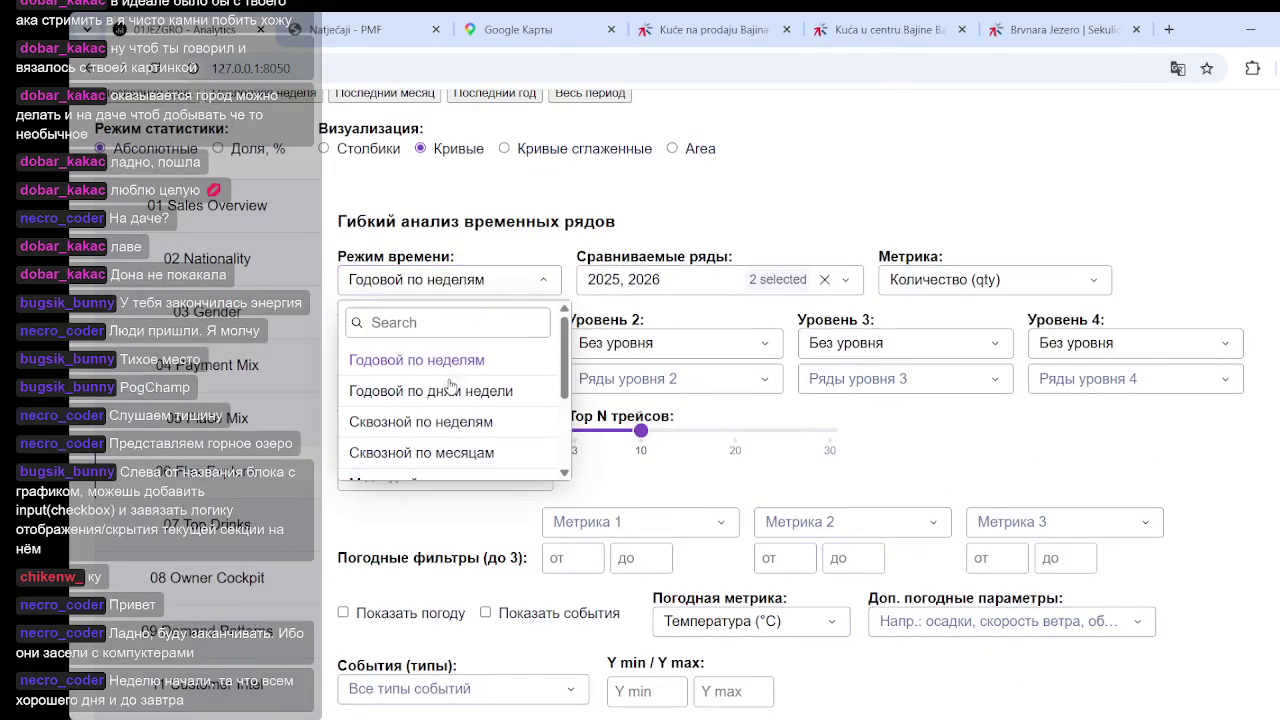
{"action": "left_click", "coordinate": [445, 424]}
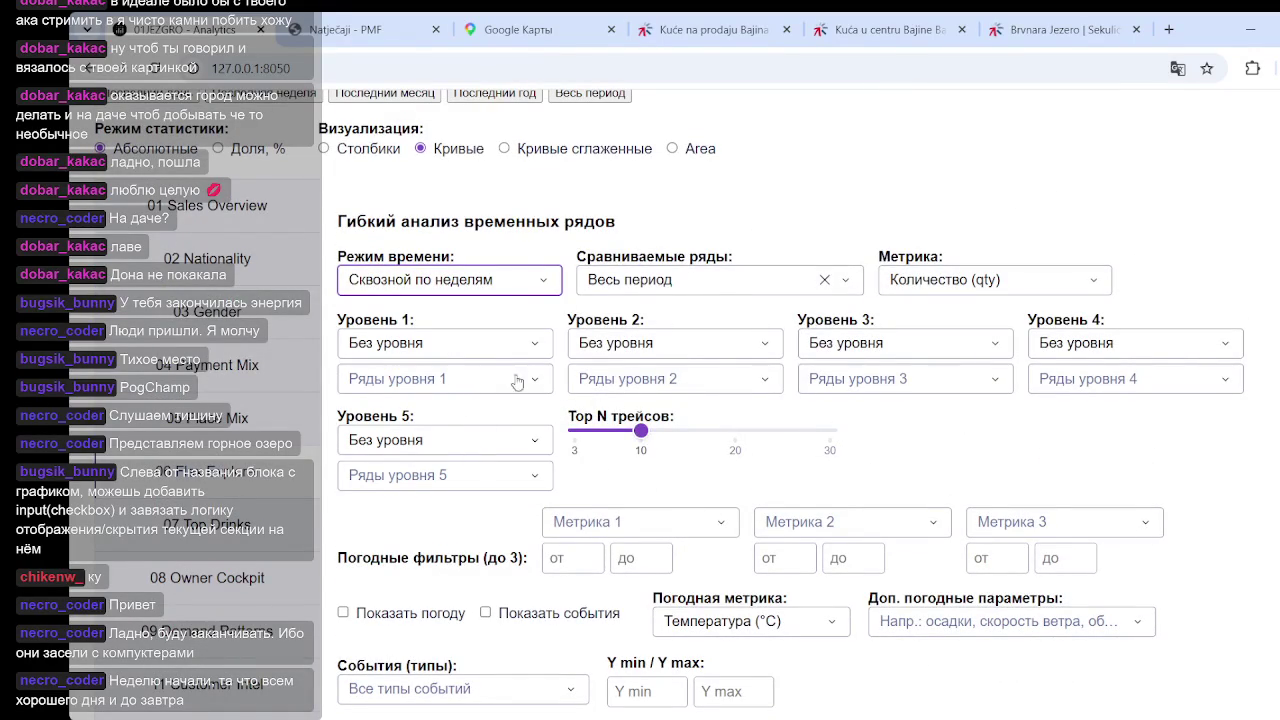
{"action": "left_click", "coordinate": [533, 346]}
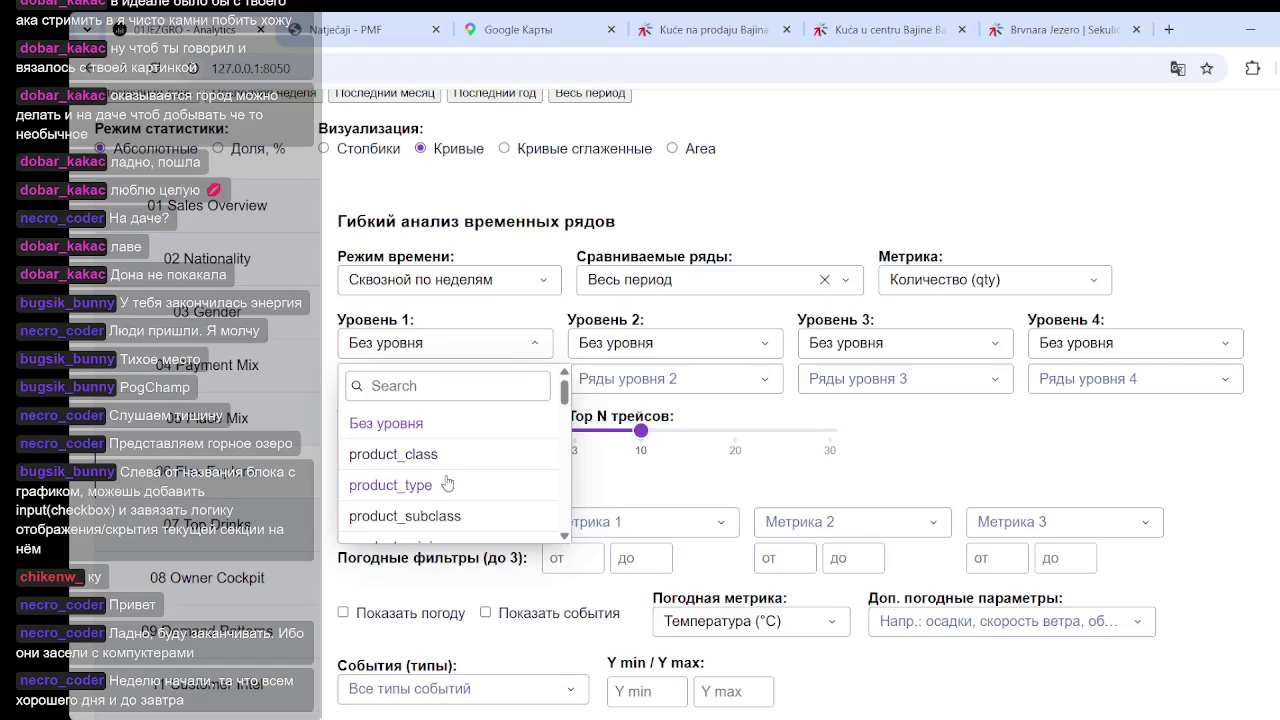
{"action": "scroll", "coordinate": [447, 483], "scroll_direction": "down", "scroll_amount": 1}
{"action": "left_click", "coordinate": [400, 488]}
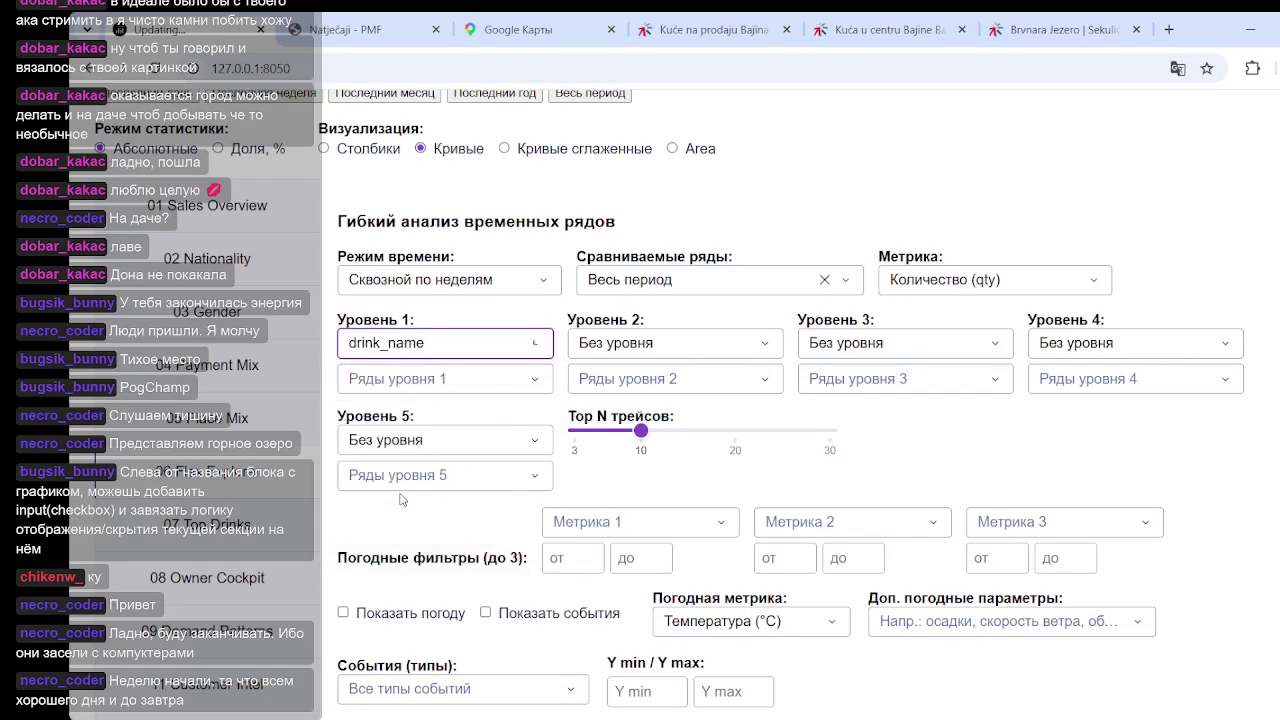
{"action": "left_click", "coordinate": [478, 384]}
{"action": "scroll", "coordinate": [398, 517], "scroll_direction": "down", "scroll_amount": 1}
{"action": "scroll", "coordinate": [398, 517], "scroll_direction": "down", "scroll_amount": 1}
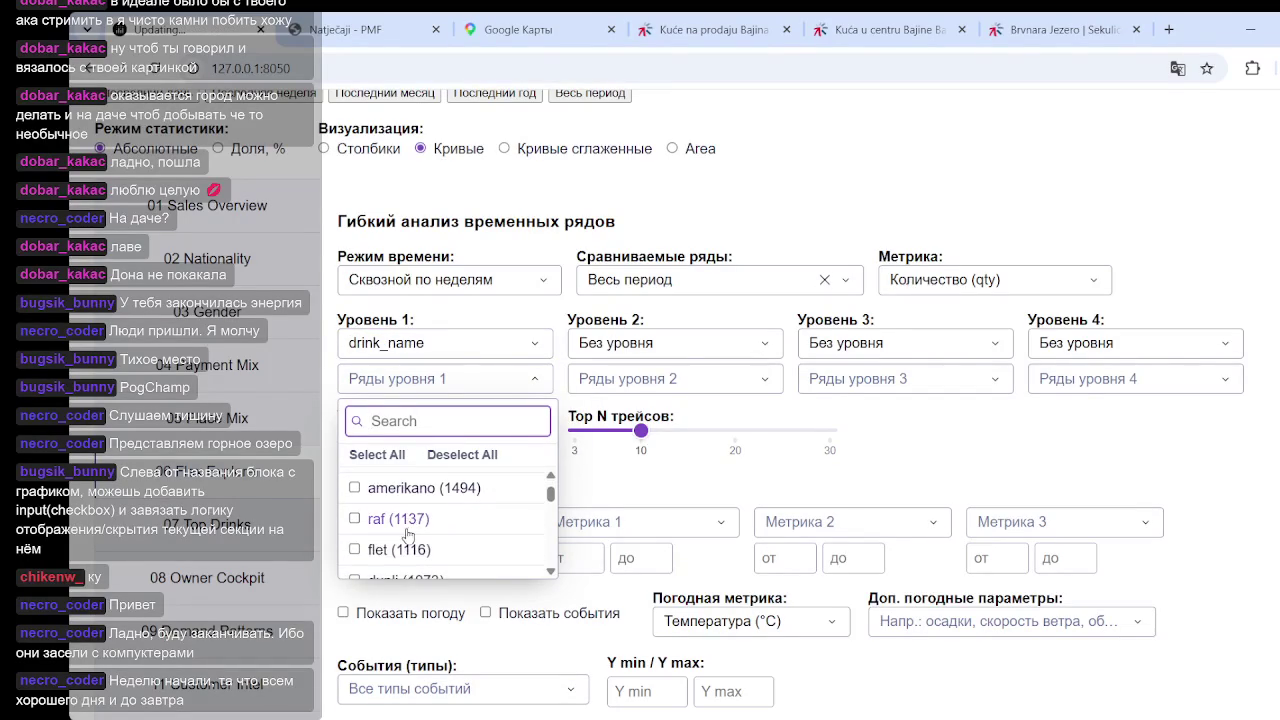
{"action": "scroll", "coordinate": [397, 517], "scroll_direction": "down", "scroll_amount": 1}
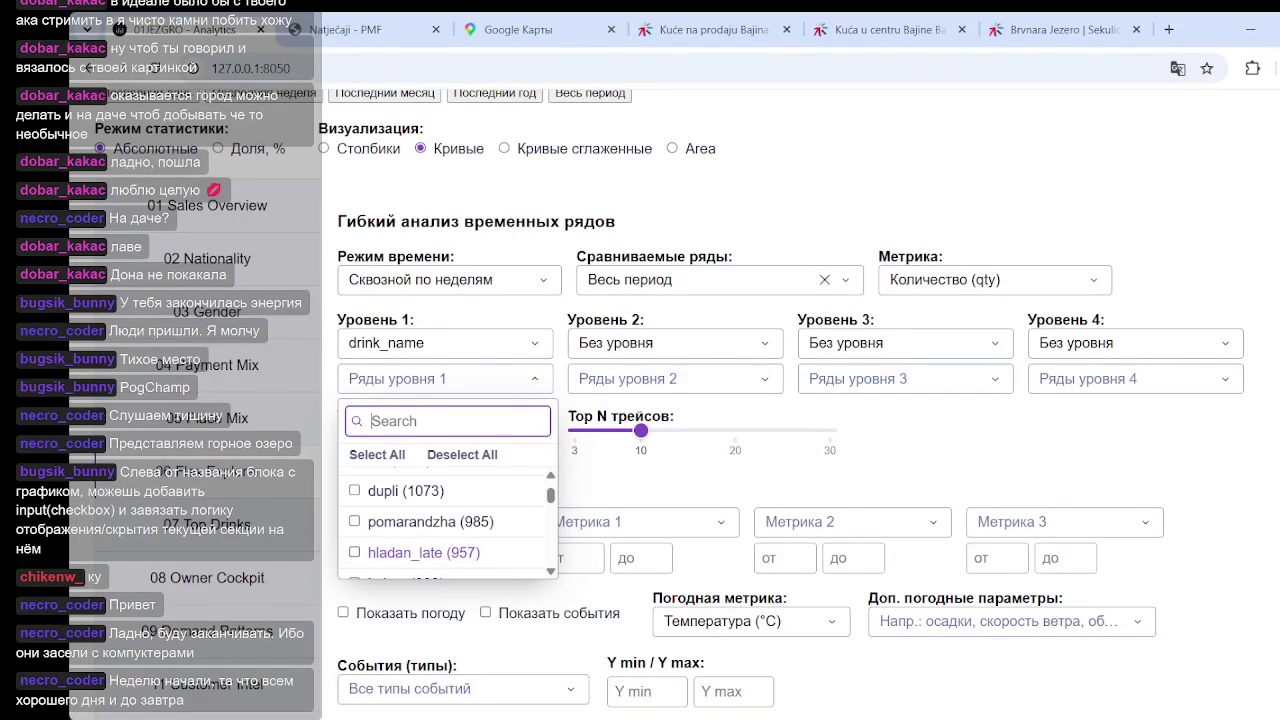
{"action": "left_click", "coordinate": [420, 552]}
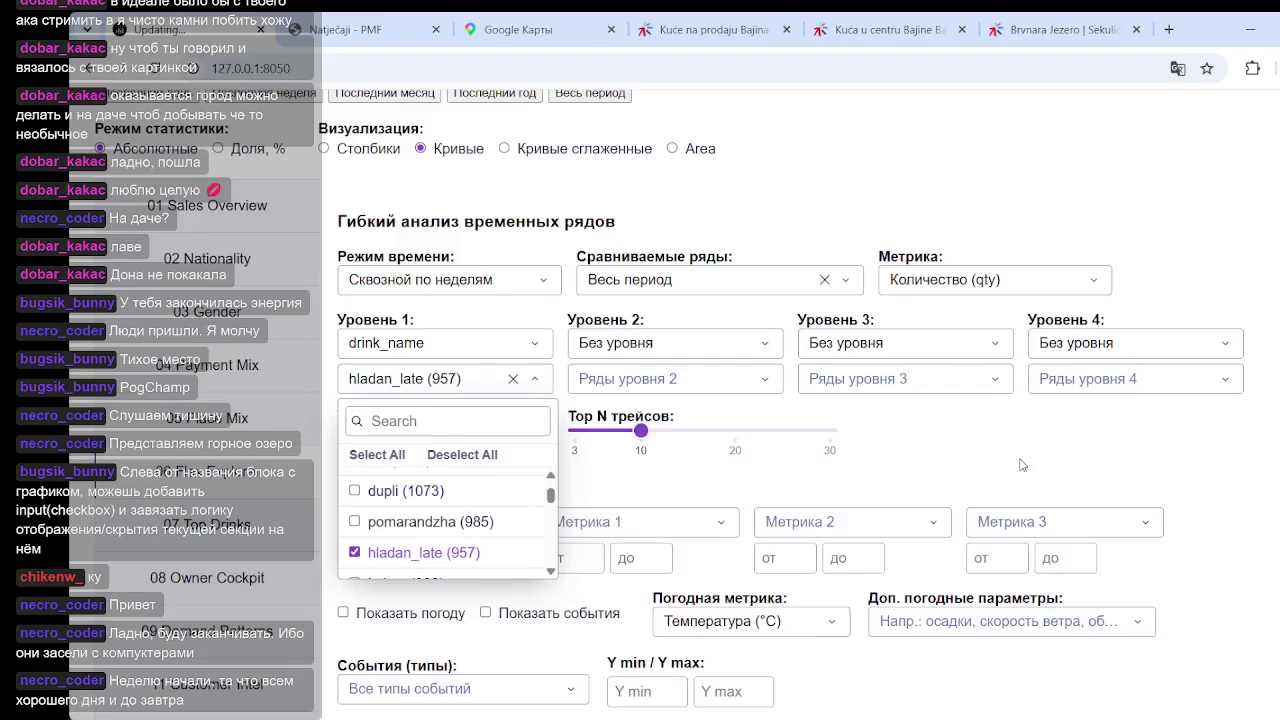
{"action": "scroll", "coordinate": [514, 491], "scroll_direction": "down", "scroll_amount": 3}
Enable 'Рисовать прямую' on the correlation chart and draw a line across the 1–15 °C points
{"action": "scroll", "coordinate": [514, 491], "scroll_direction": "down", "scroll_amount": 5}
{"action": "scroll", "coordinate": [1045, 464], "scroll_direction": "down", "scroll_amount": 3}
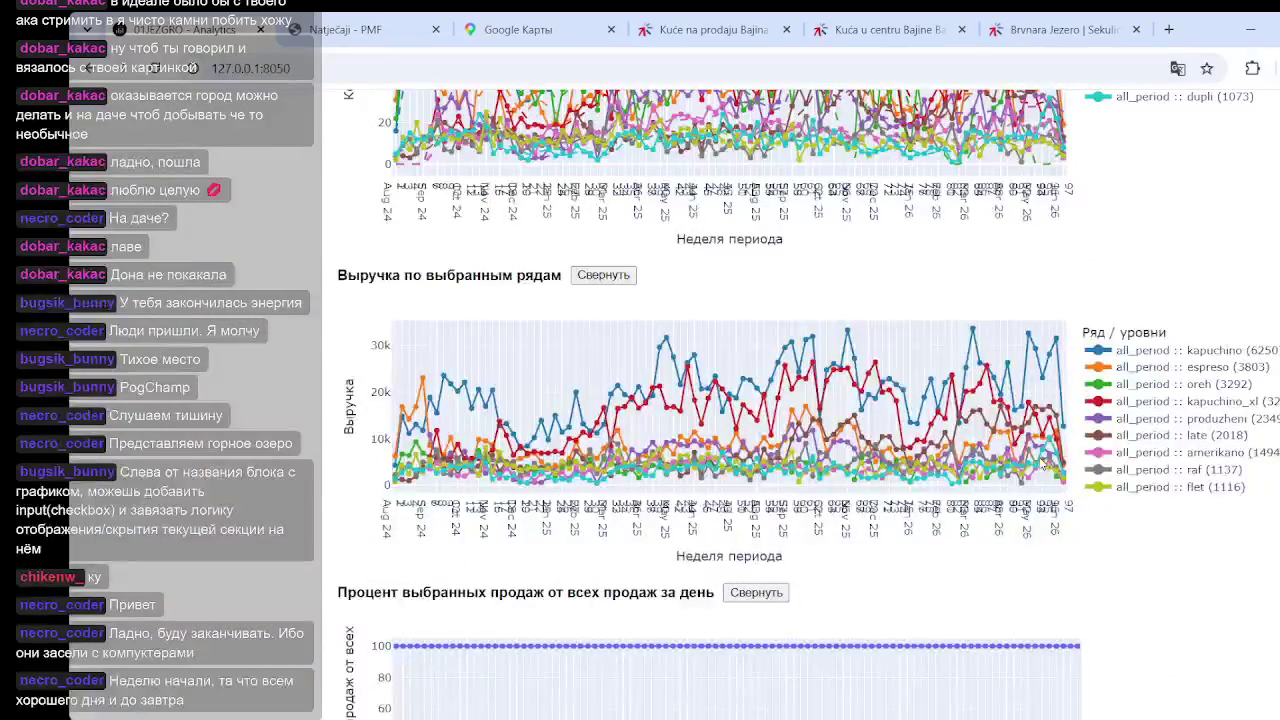
{"action": "scroll", "coordinate": [1160, 505], "scroll_direction": "down", "scroll_amount": 5}
{"action": "scroll", "coordinate": [1155, 480], "scroll_direction": "down", "scroll_amount": 5}
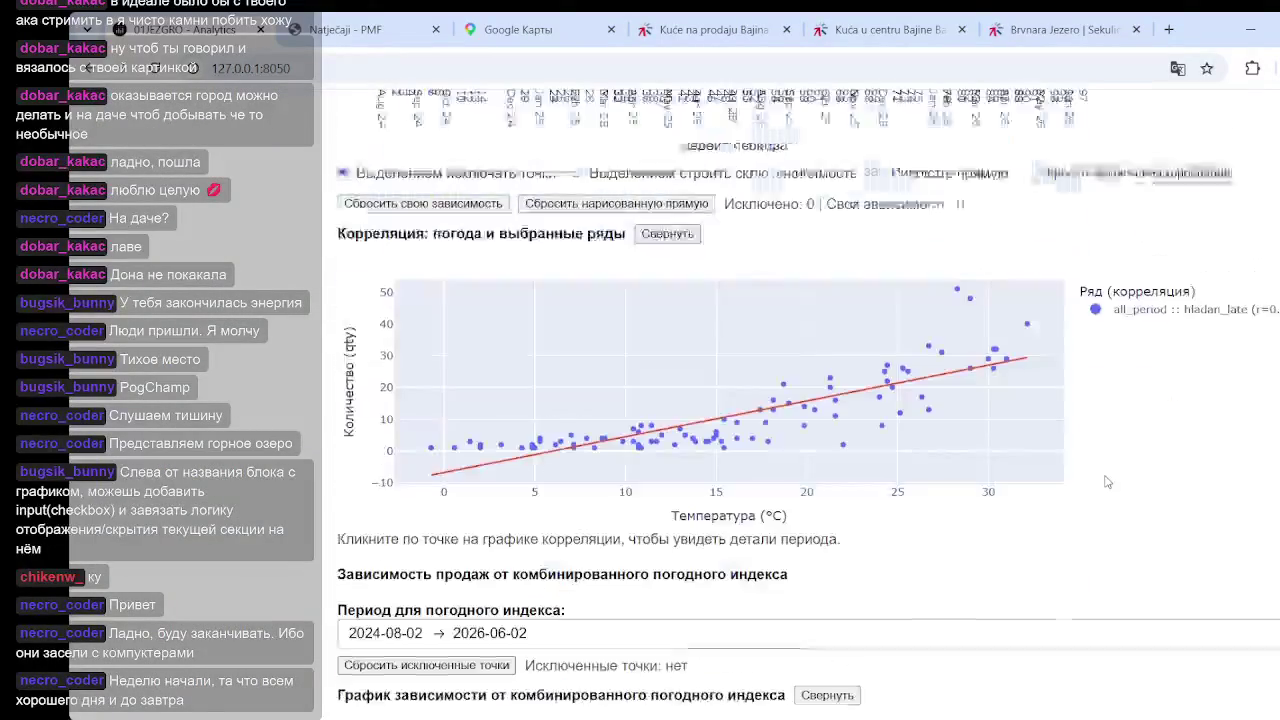
{"action": "scroll", "coordinate": [1145, 300], "scroll_direction": "down", "scroll_amount": 1}
{"action": "left_click", "coordinate": [877, 140]}
{"action": "mouse_move", "coordinate": [455, 414]}
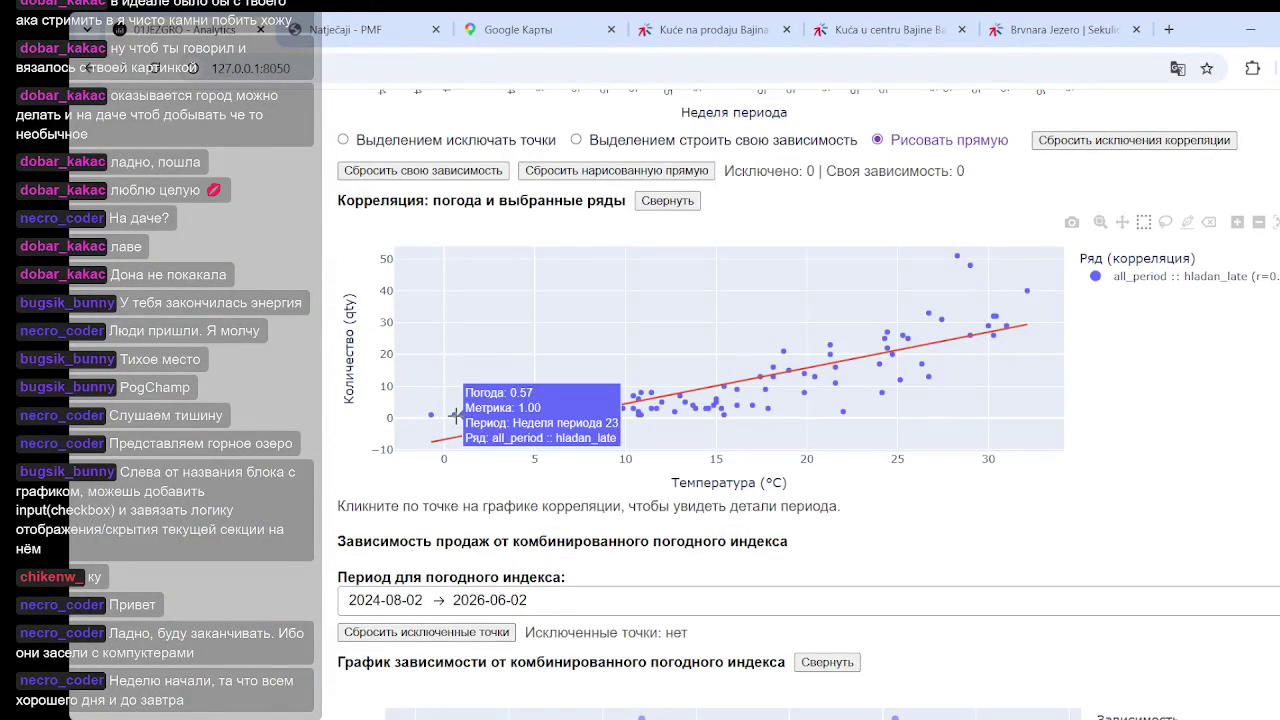
{"action": "left_click_drag", "start_coordinate": [456, 413], "coordinate": [718, 400]}
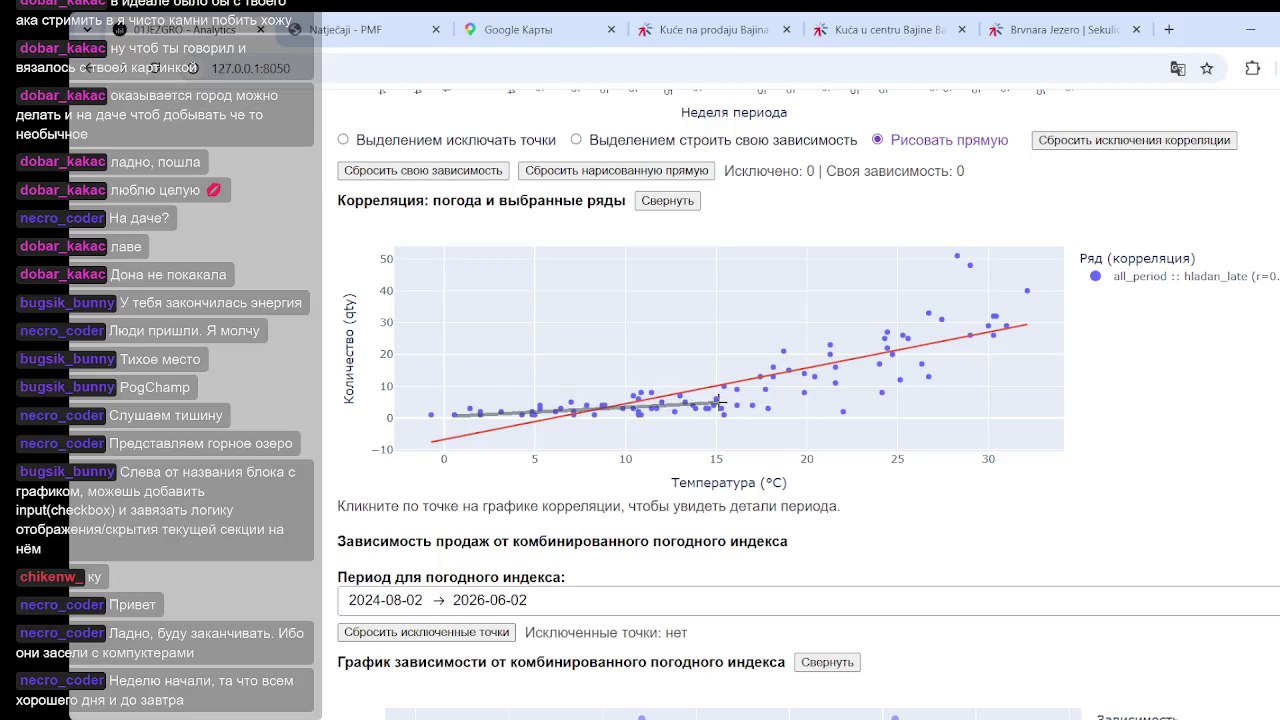